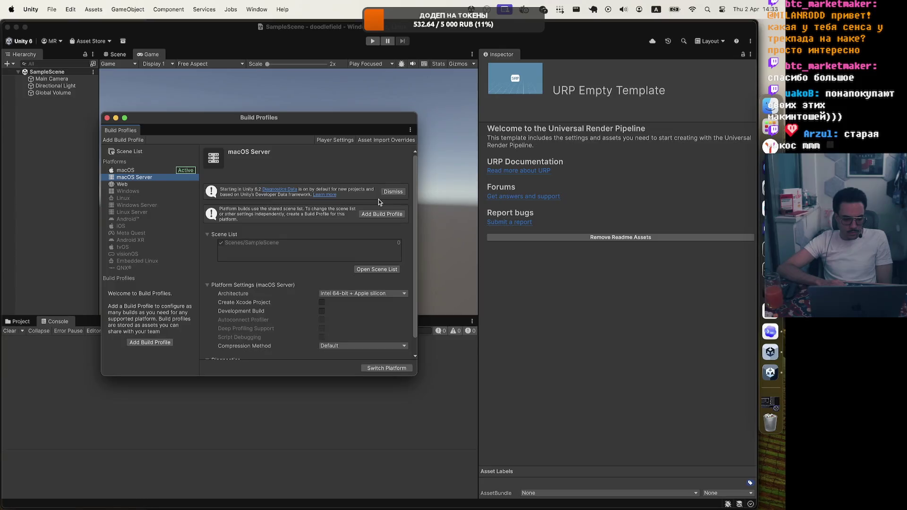
Step: Switch doodlefield's active build platform to macOS Server and return to the main editor
left_click(169, 171)
left_click(162, 178)
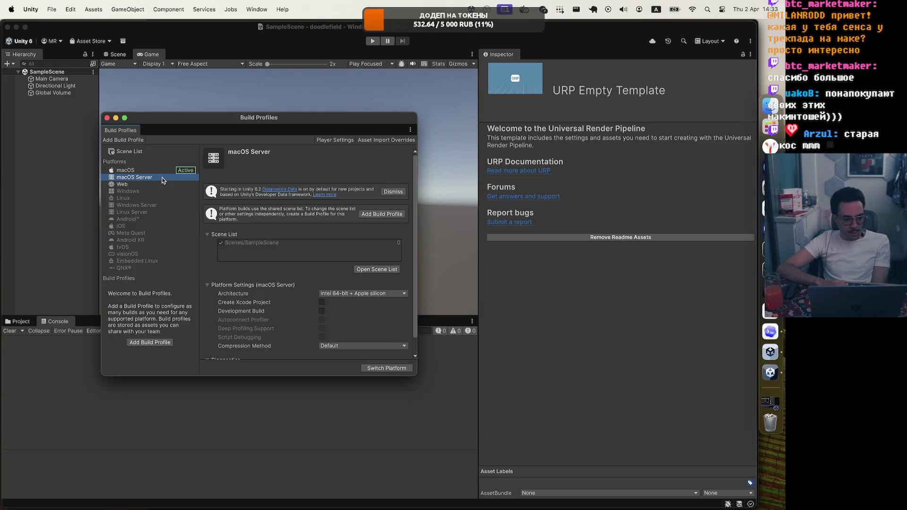
left_click(394, 372)
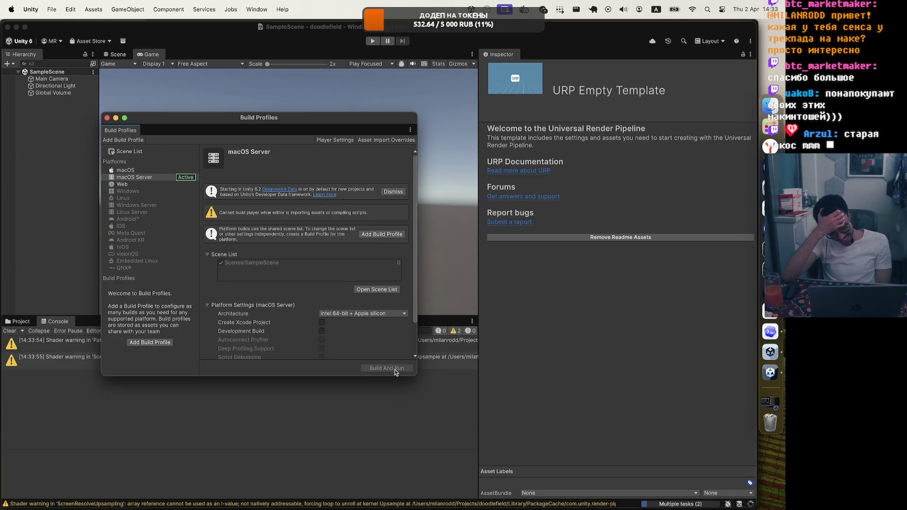
left_click(327, 472)
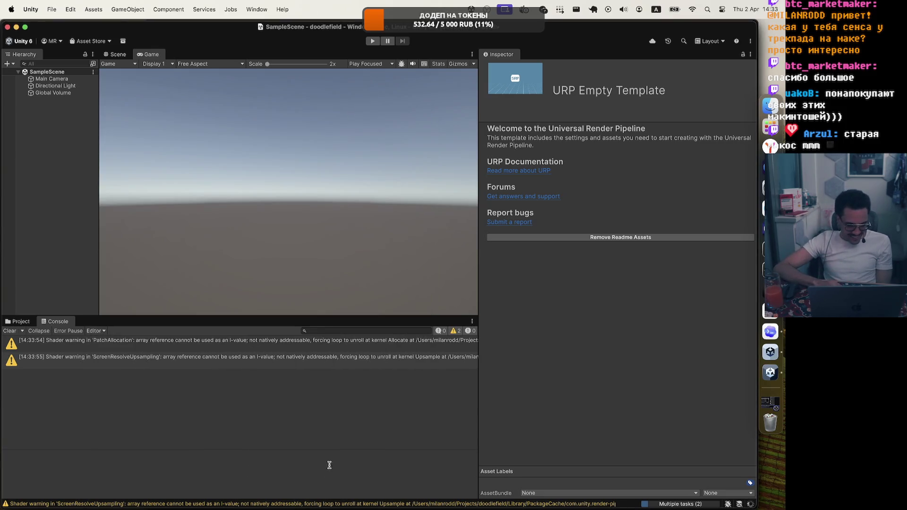
Step: Play the scene, confirm the console logs 'Bootstrap mode: DedicatedServer', then stop play mode
left_click(373, 42)
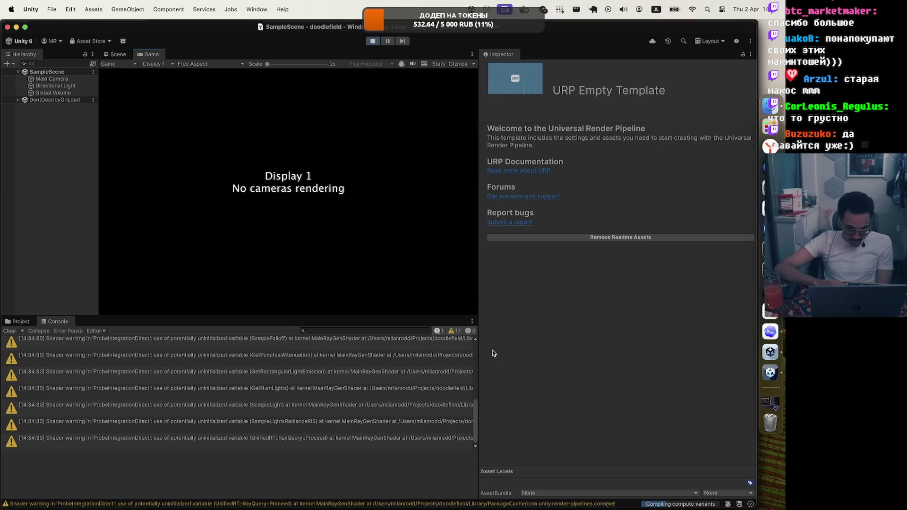
left_click(451, 332)
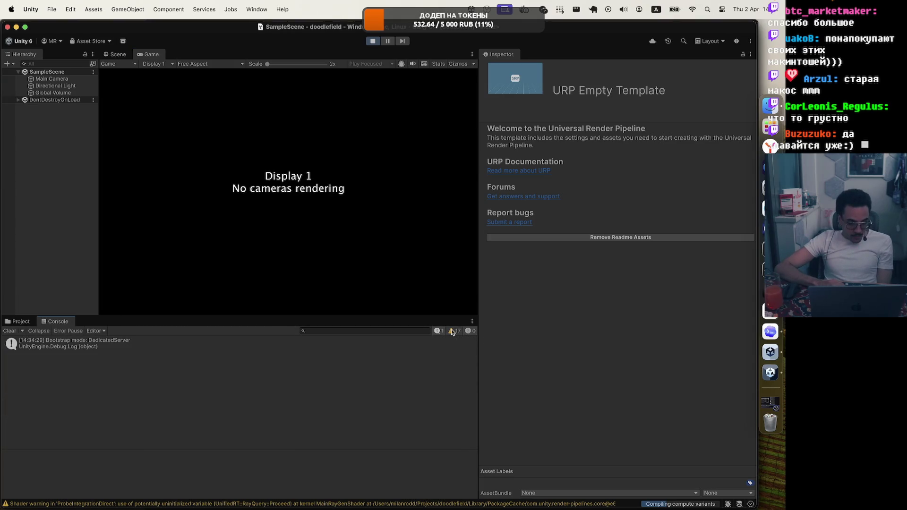
left_click(451, 331)
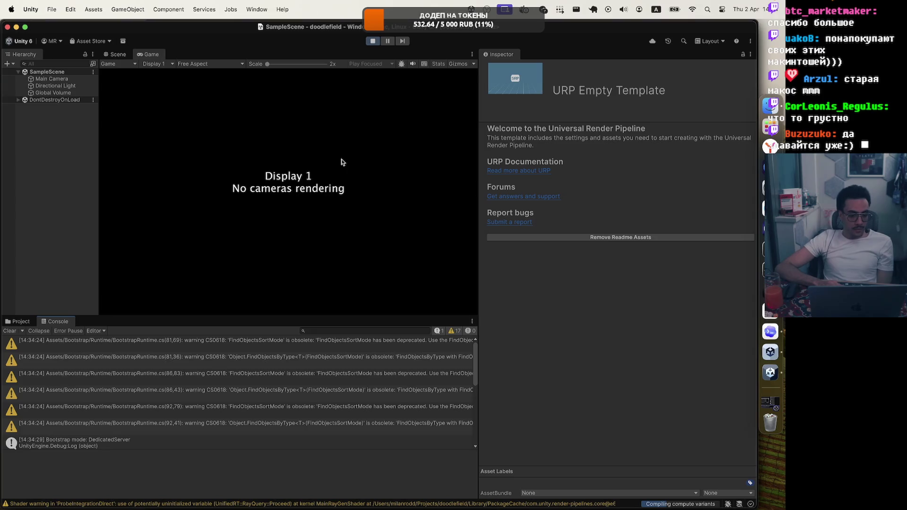
left_click(373, 41)
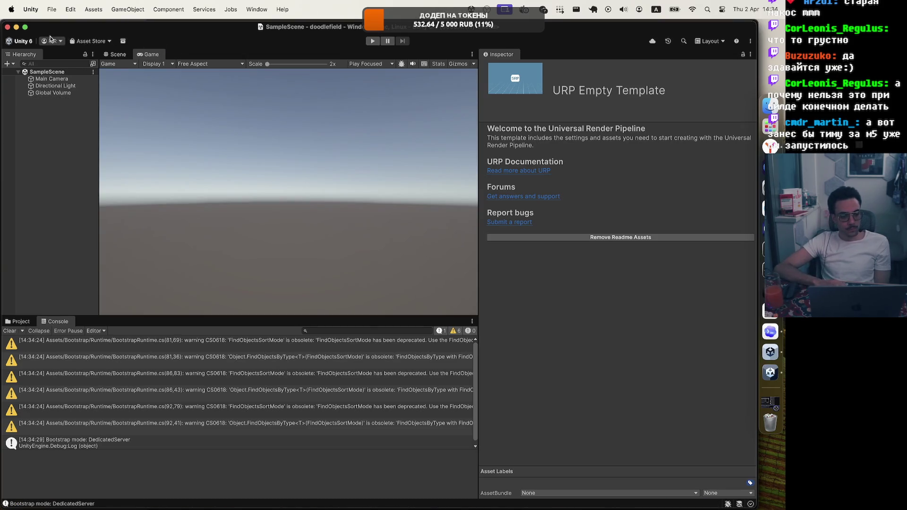
left_click(52, 11)
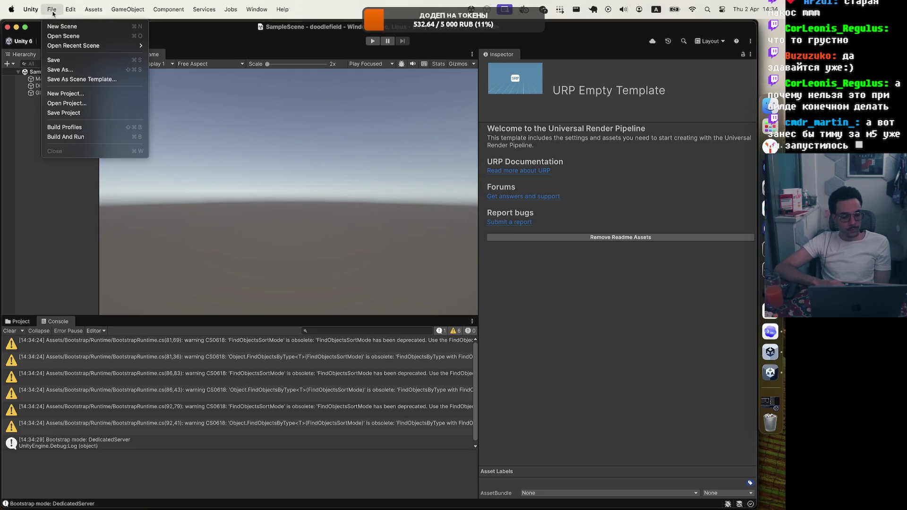
Step: Reopen the Build Profiles window from the File menu
mouse_move(24, 13)
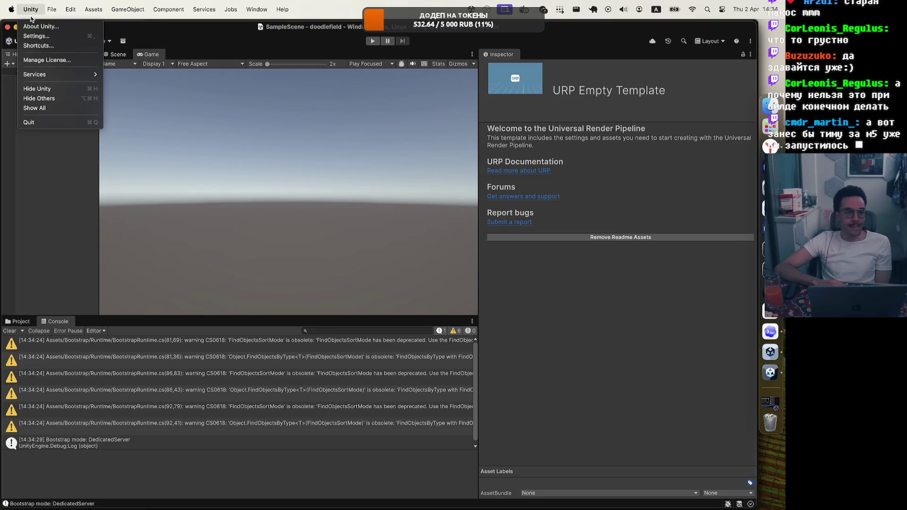
mouse_move(92, 4)
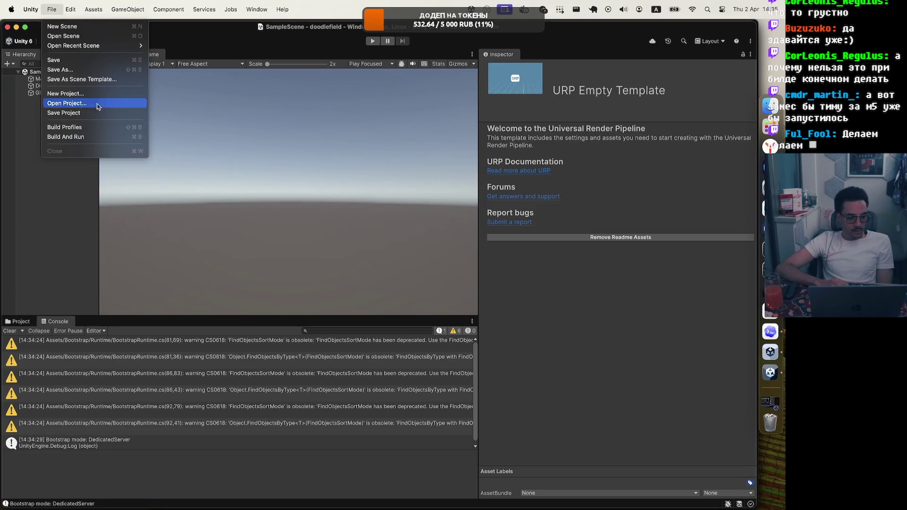
left_click(106, 131)
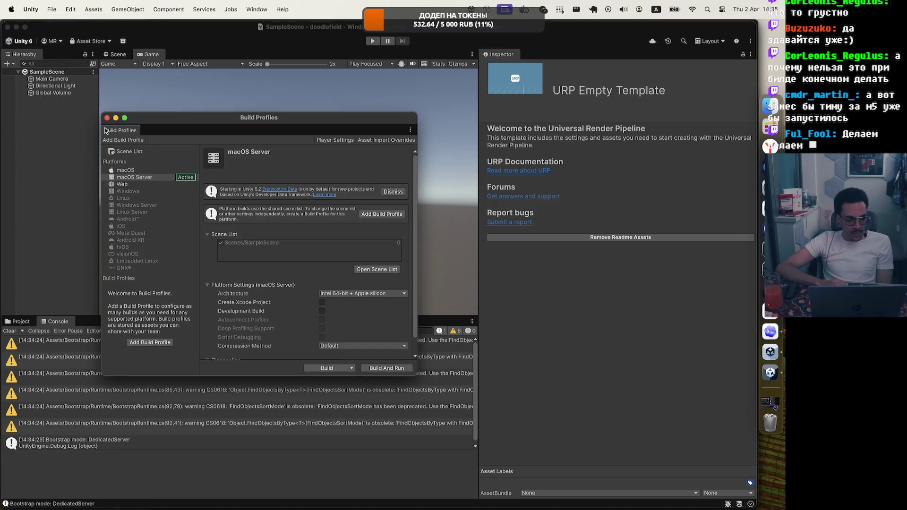
Step: Select standard macOS in Build Profiles and start switching the platform to it
left_click(125, 170)
left_click(386, 368)
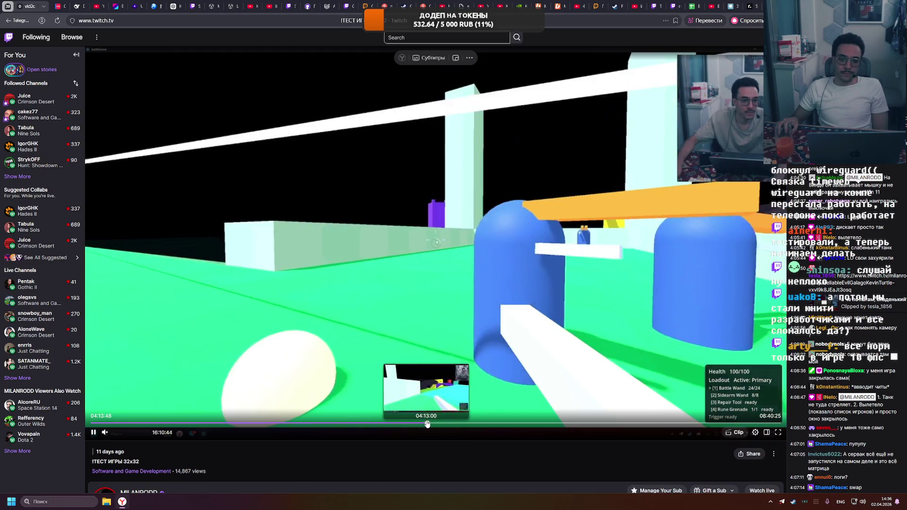
left_click(426, 424)
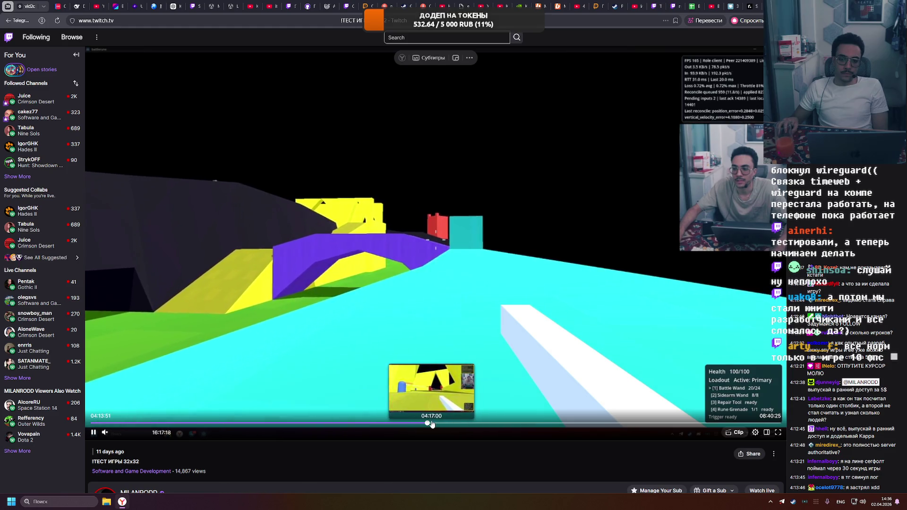
left_click(428, 424)
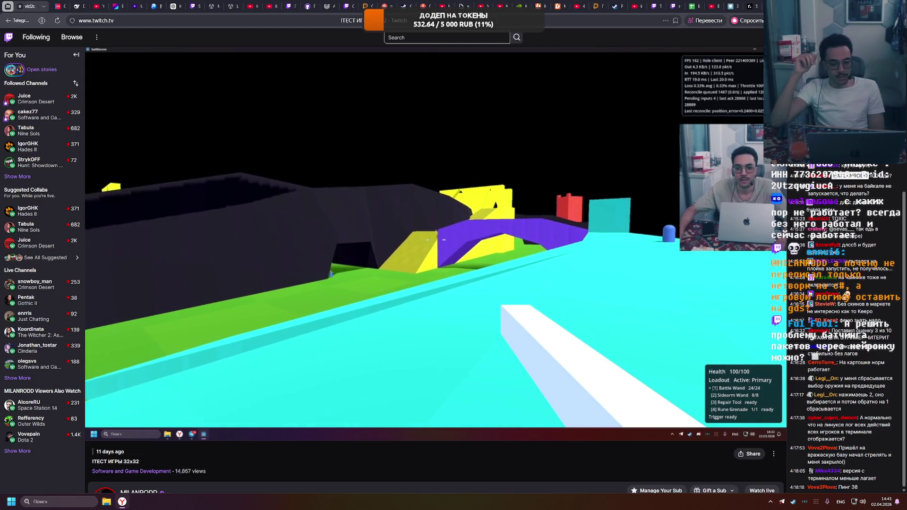
mouse_move(442, 397)
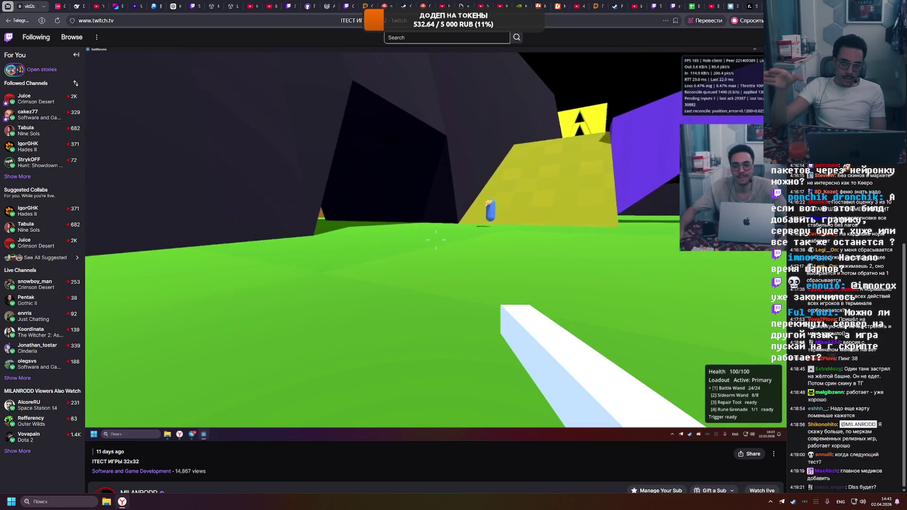
mouse_move(433, 376)
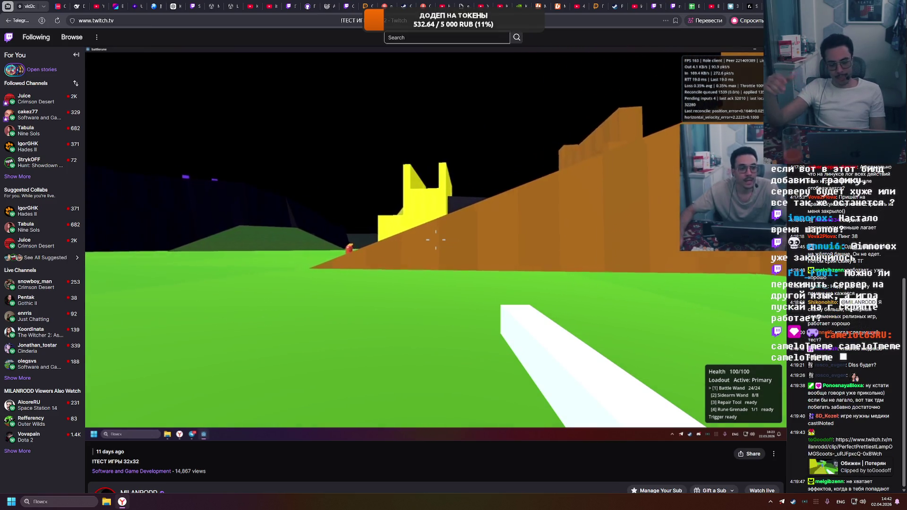
mouse_move(367, 347)
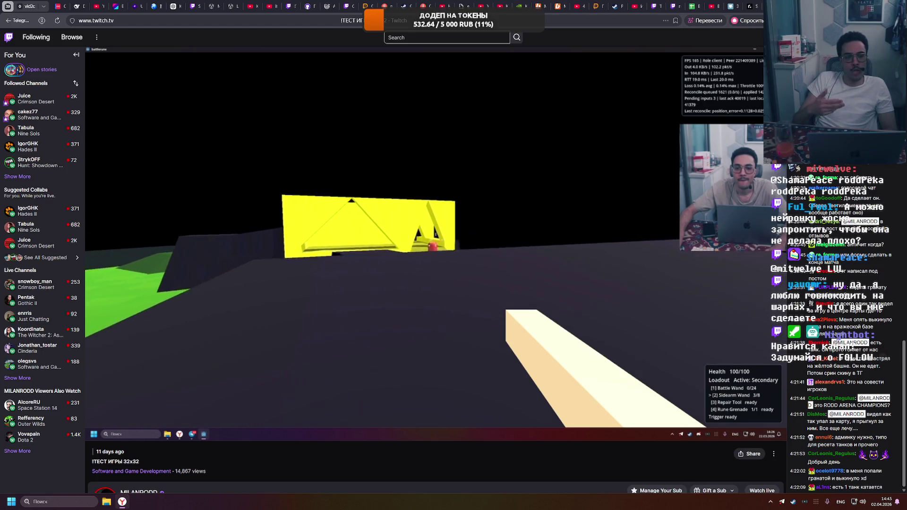
mouse_move(381, 329)
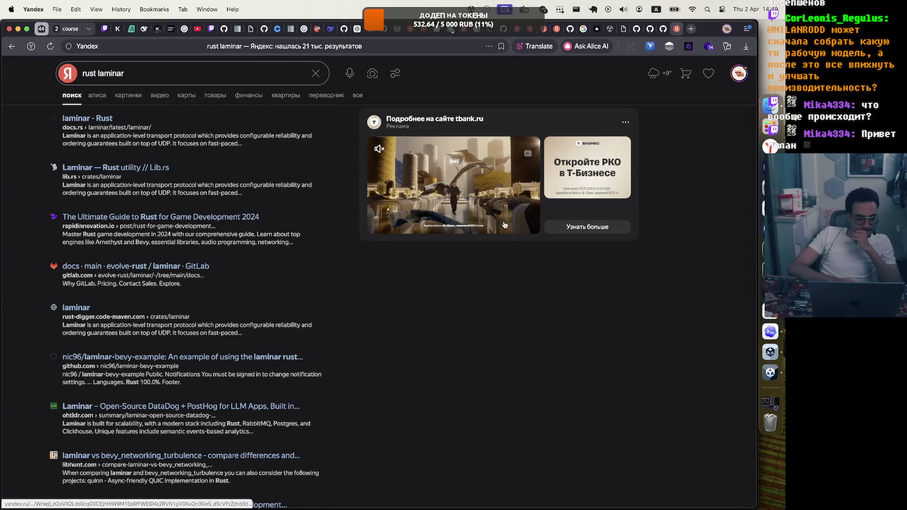
Step: Open the 'laminar - Rust' docs.rs result and scroll through the crate page
left_click(82, 119)
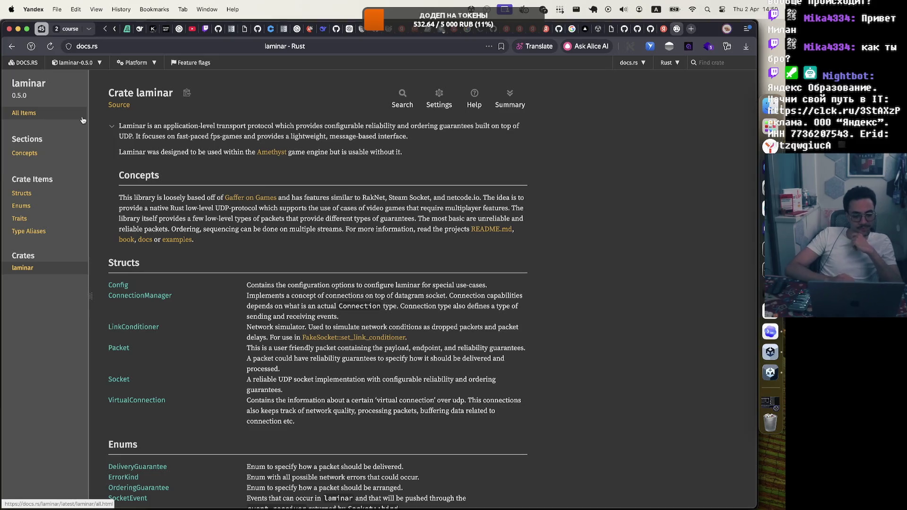
scroll(86, 147, "down", 5)
scroll(90, 175, "up", 5)
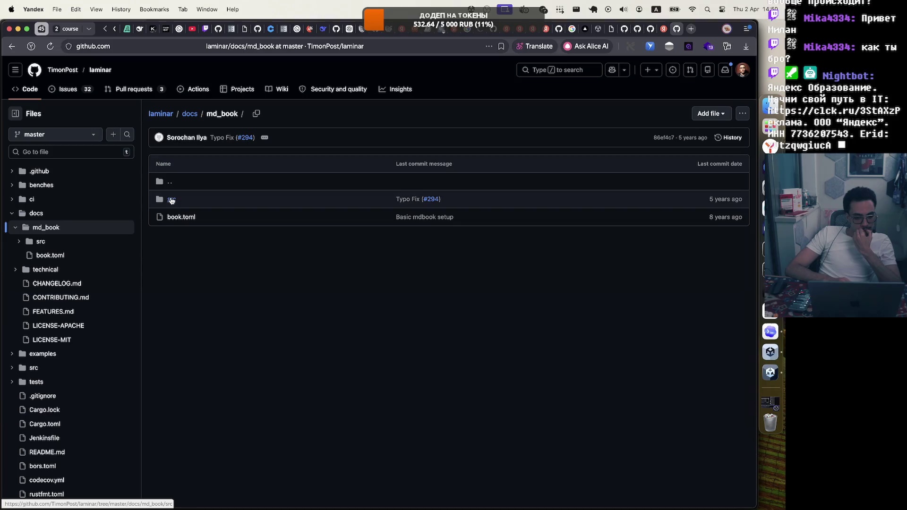
Step: Go to the laminar repository's main page and follow its README link to the Laminar book
left_click(96, 69)
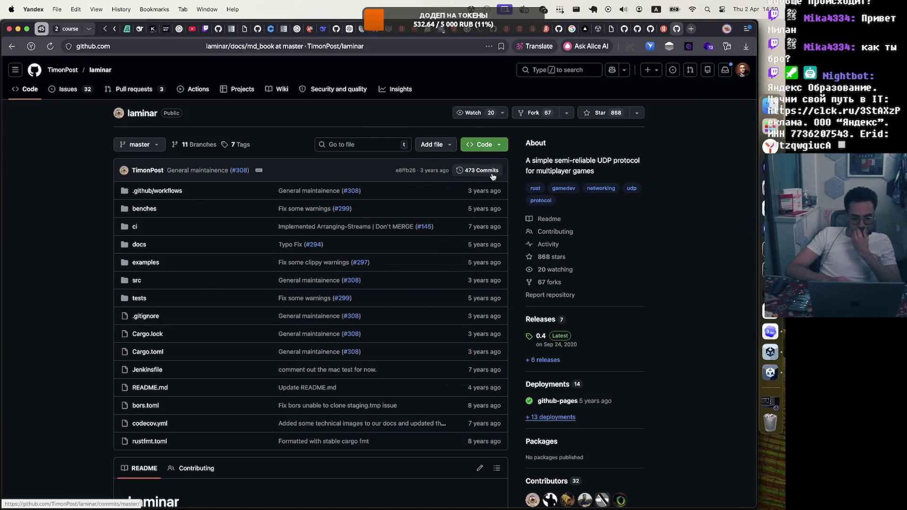
scroll(471, 231, "down", 10)
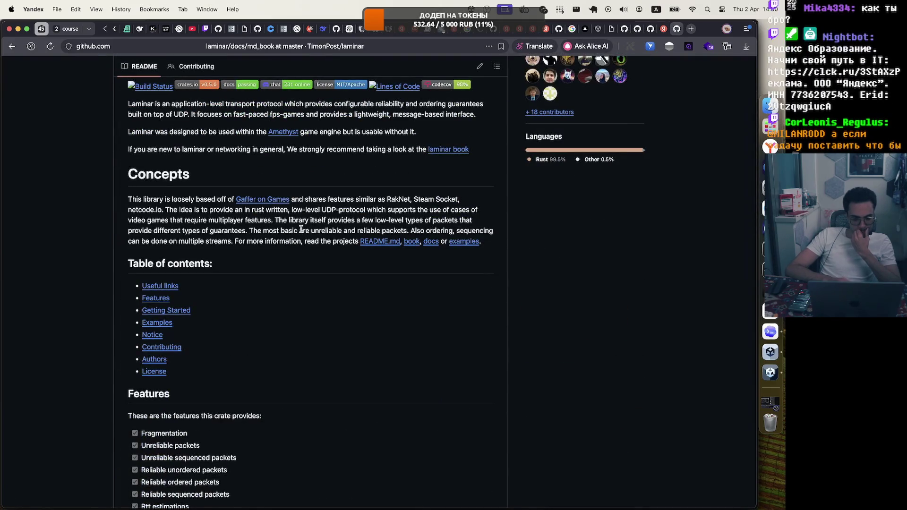
left_click(456, 150)
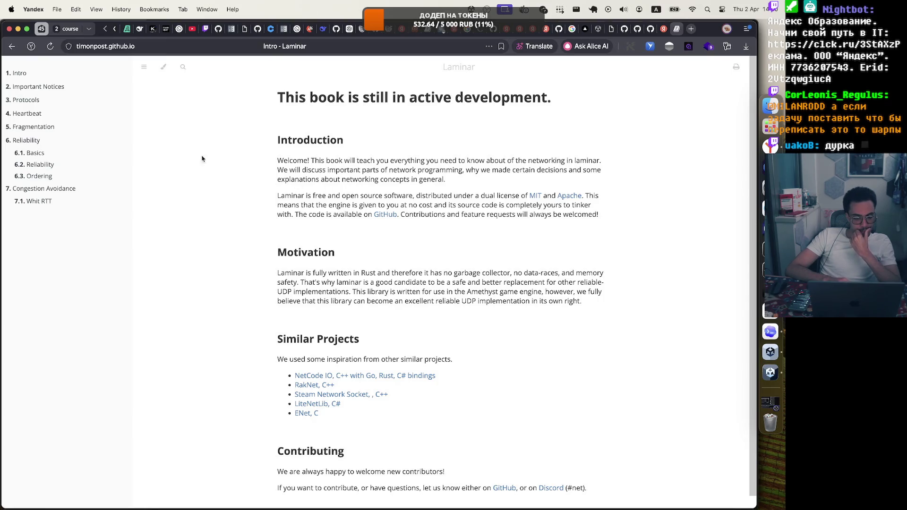
Step: Switch the Laminar book to the Rust colour theme
left_click(163, 70)
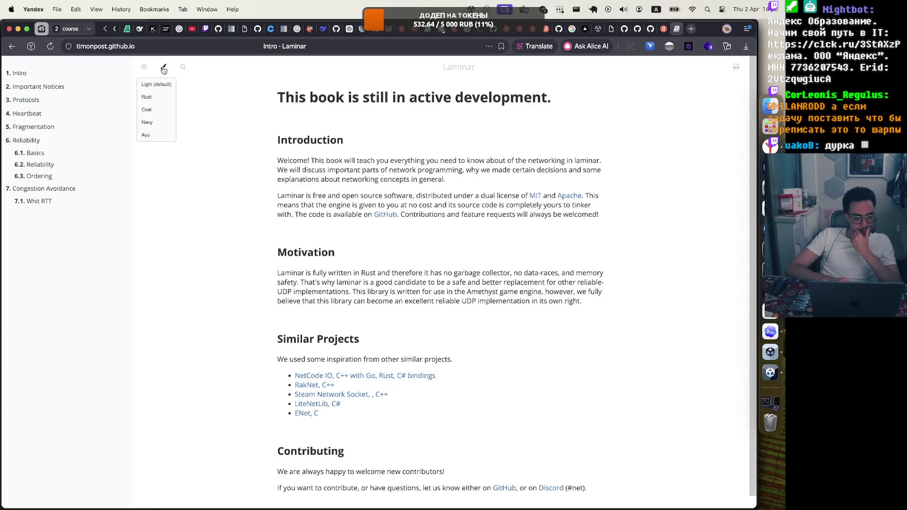
left_click(155, 97)
left_click(209, 114)
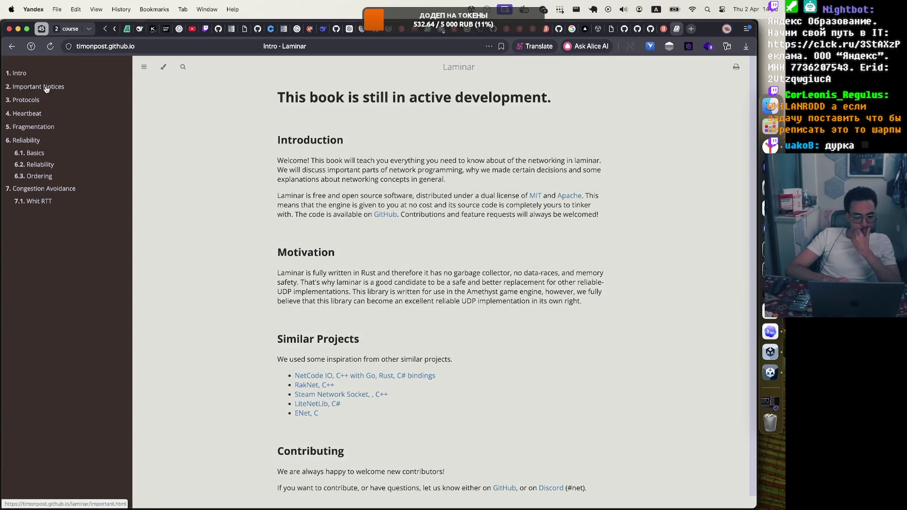
scroll(188, 267, "down", 1)
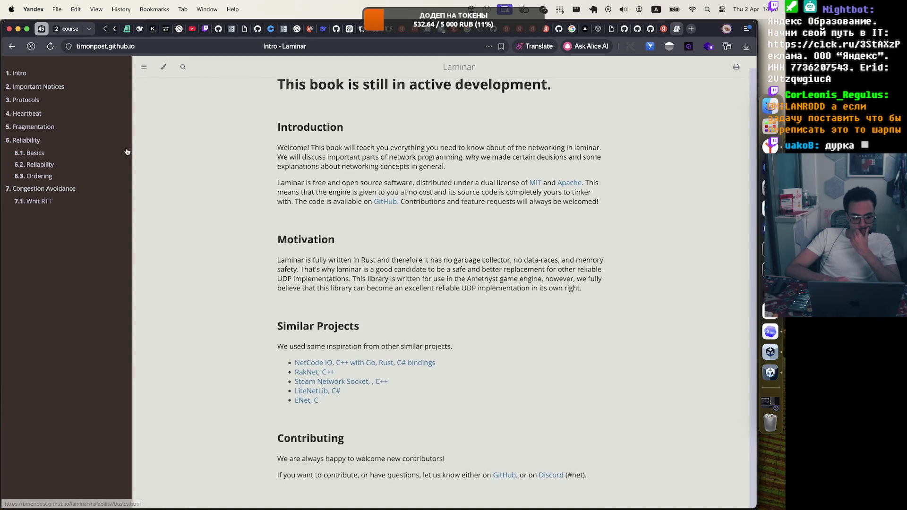
Step: Page through the Important Notices, Protocols, Fragmentation and Reliability Basics chapters
left_click(27, 88)
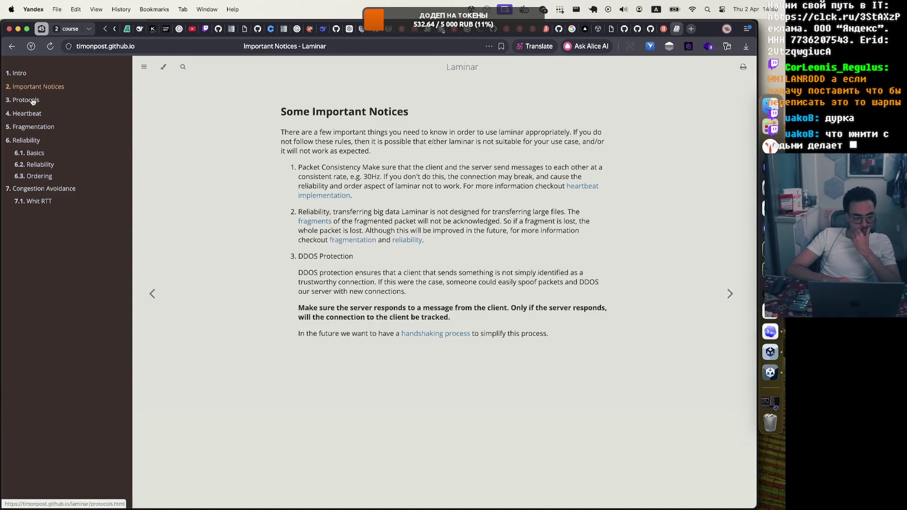
left_click(32, 101)
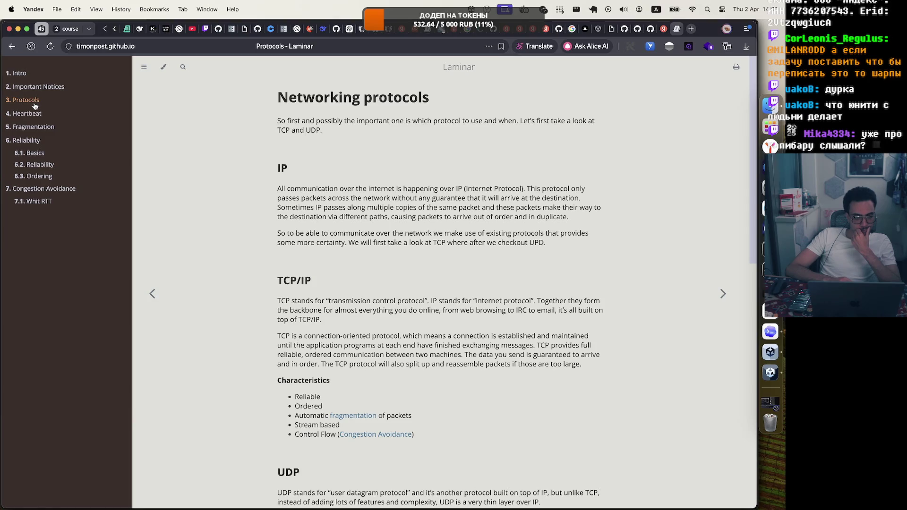
scroll(223, 270, "down", 15)
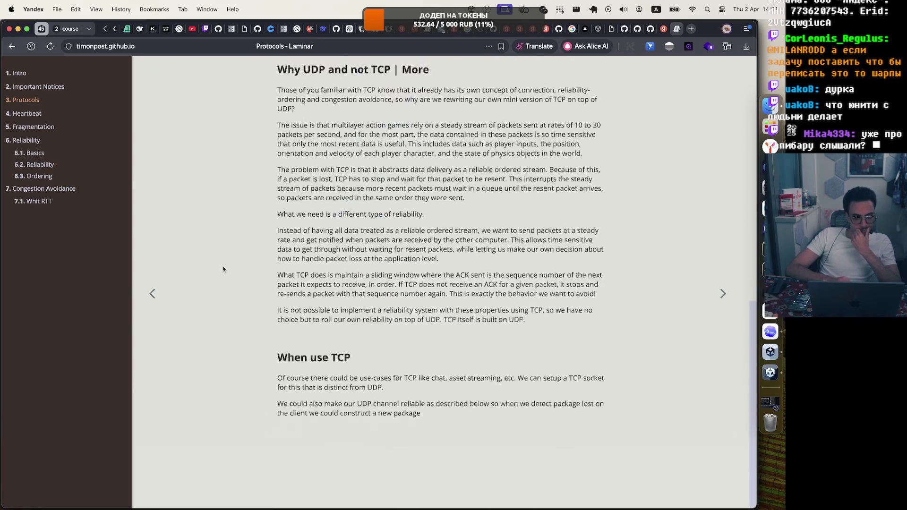
scroll(224, 269, "up", 3)
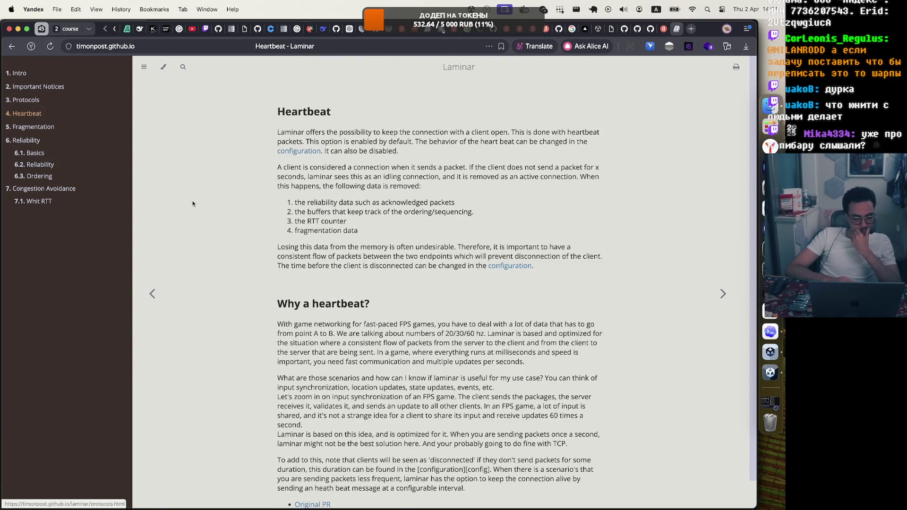
left_click(51, 127)
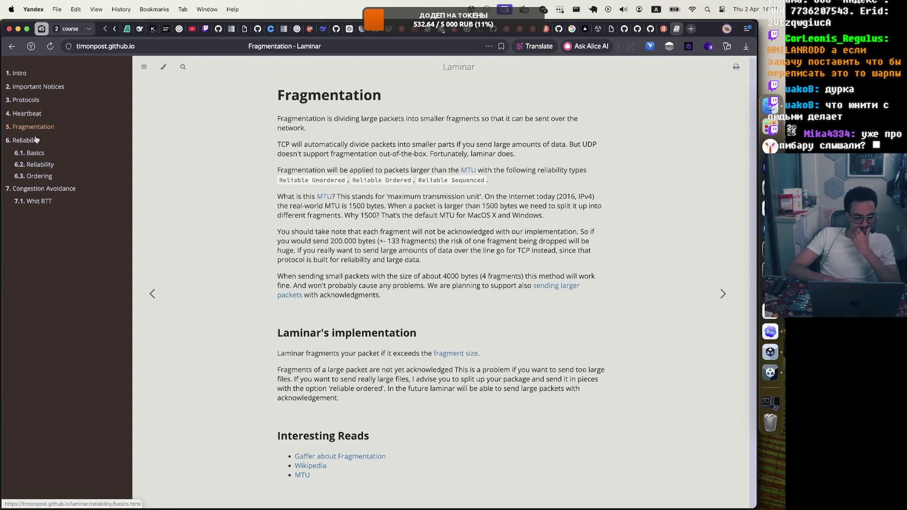
left_click(36, 153)
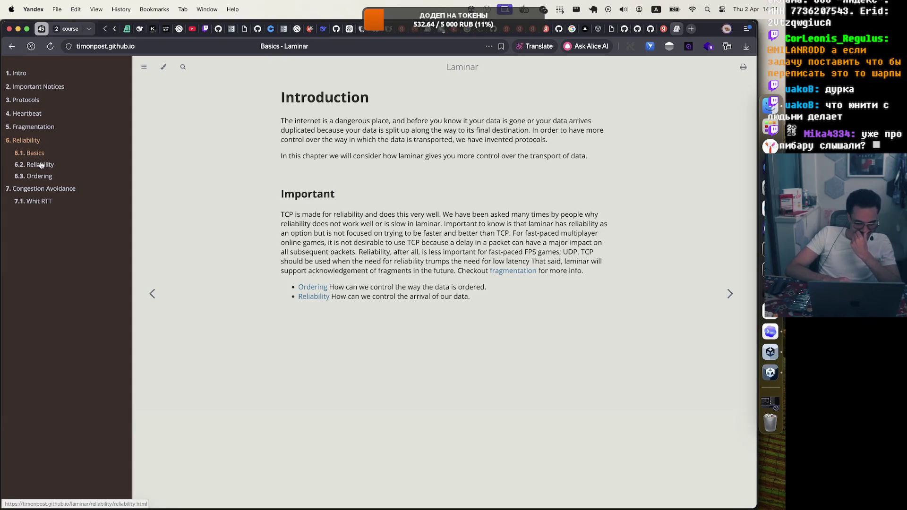
Step: Move through Reliability, Ordering and Congestion Avoidance to the Round Trip Time chapter
left_click(41, 164)
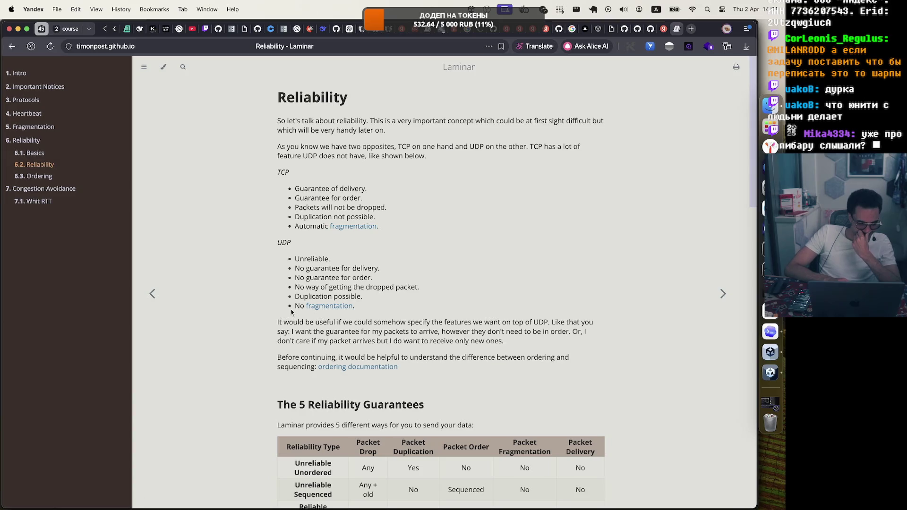
left_click(51, 181)
scroll(357, 350, "down", 15)
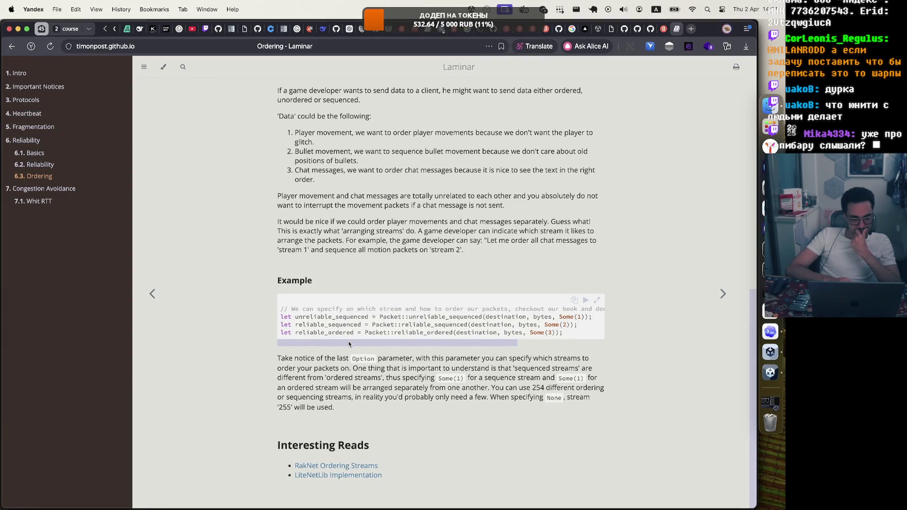
left_click(53, 189)
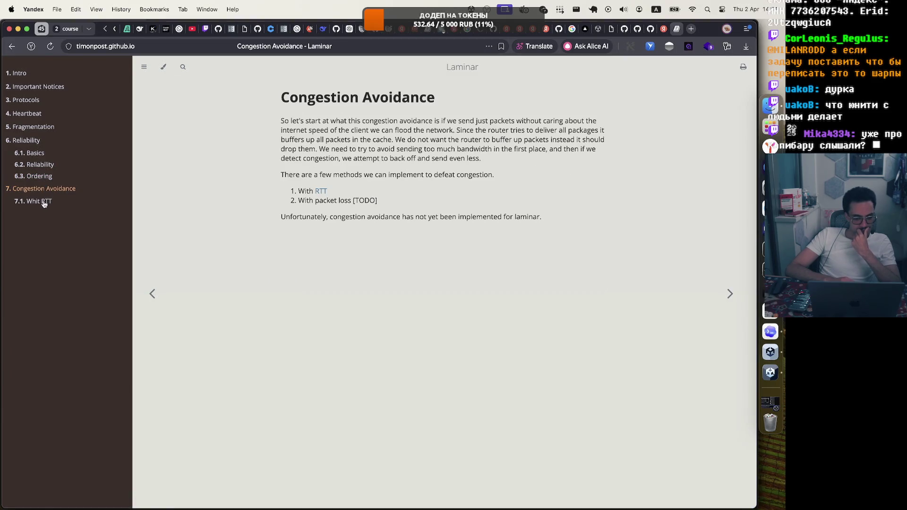
left_click(44, 202)
left_click(47, 189)
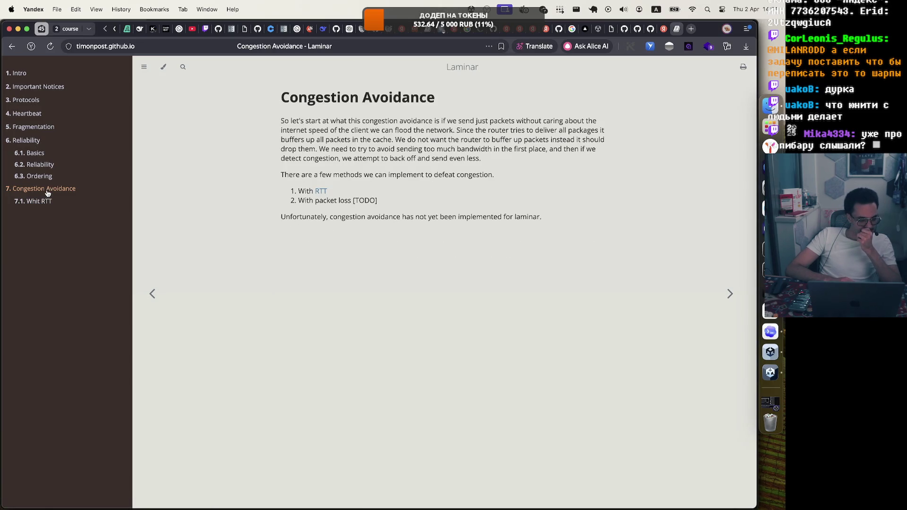
left_click(45, 201)
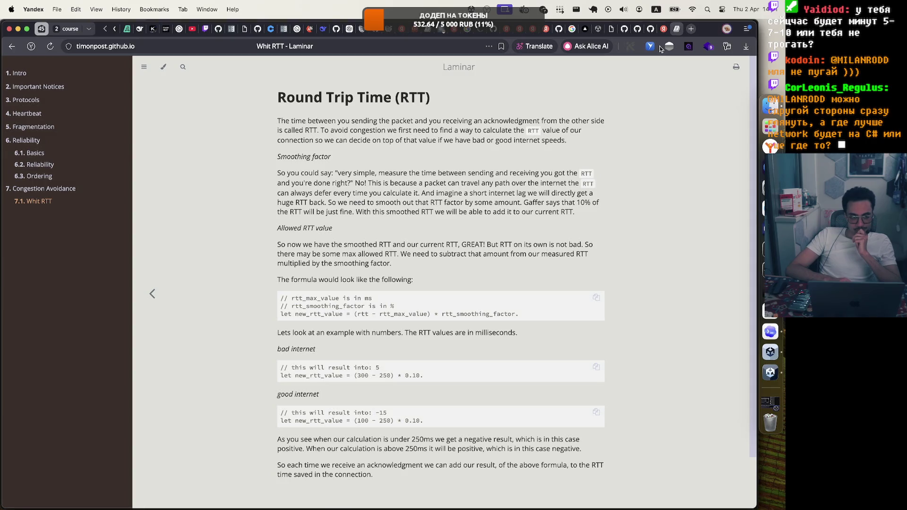
left_click(661, 30)
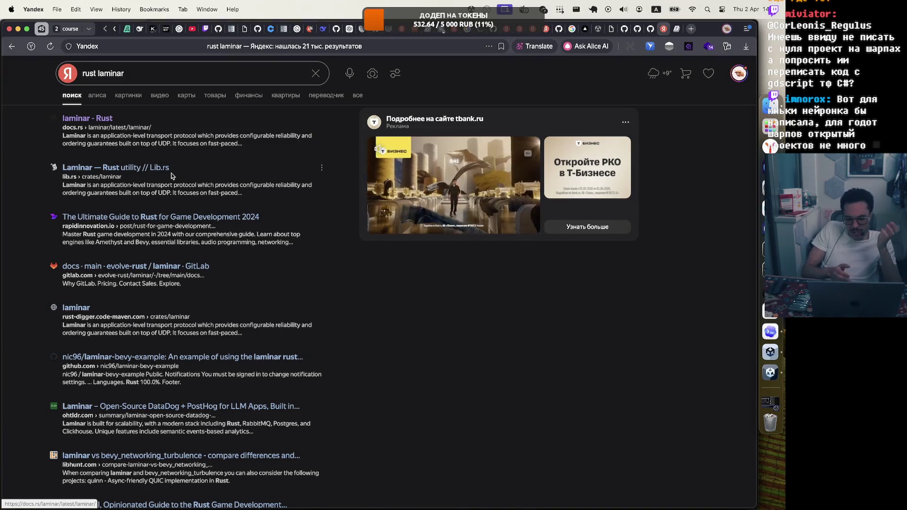
Step: Bring Unity Hub to the front from the Dock
left_click(770, 352)
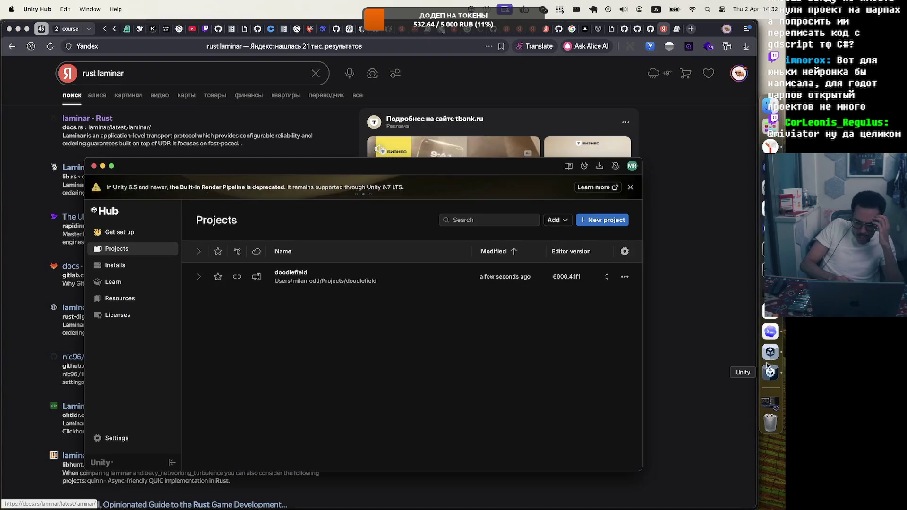
Step: Open the doodlefield editor, review the macOS Server build profile, and close Build Profiles
left_click(767, 370)
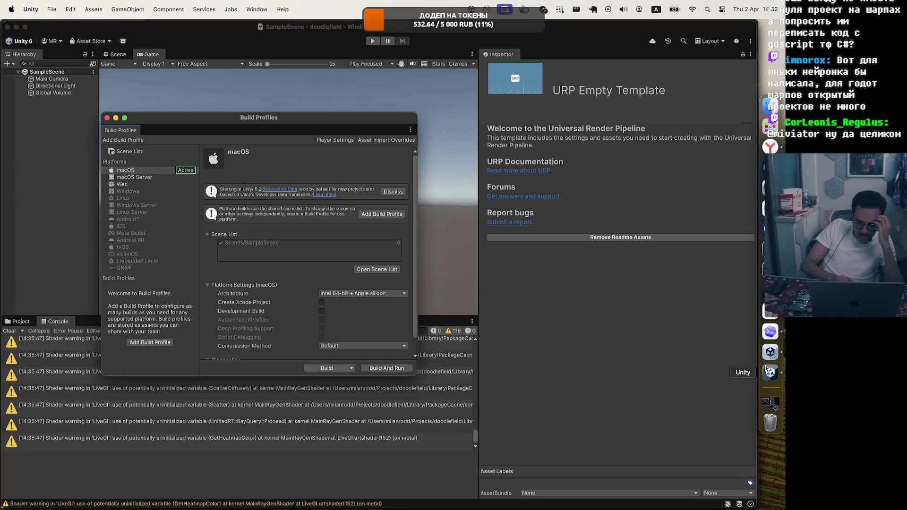
left_click(135, 178)
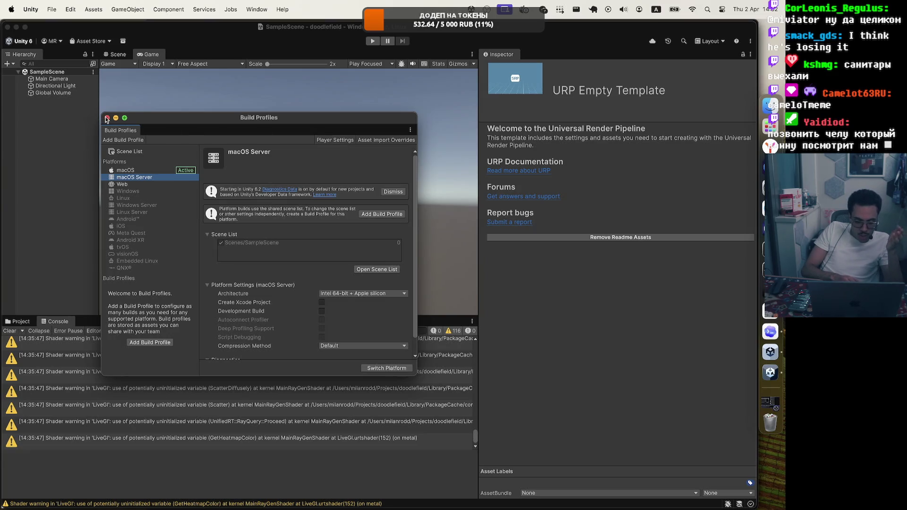
left_click(107, 118)
Step: Browse the editor menus and drag the Game/Inspector splitter right to widen the Game view
left_click(127, 9)
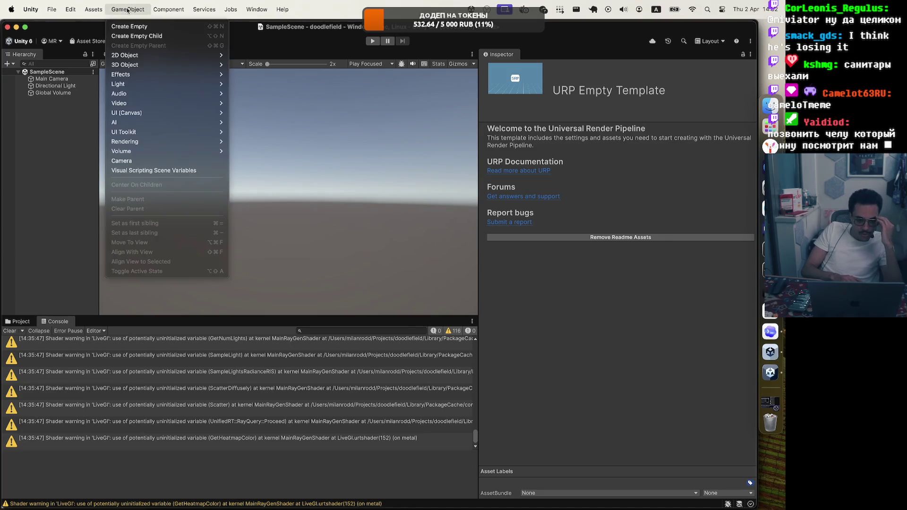
mouse_move(93, 10)
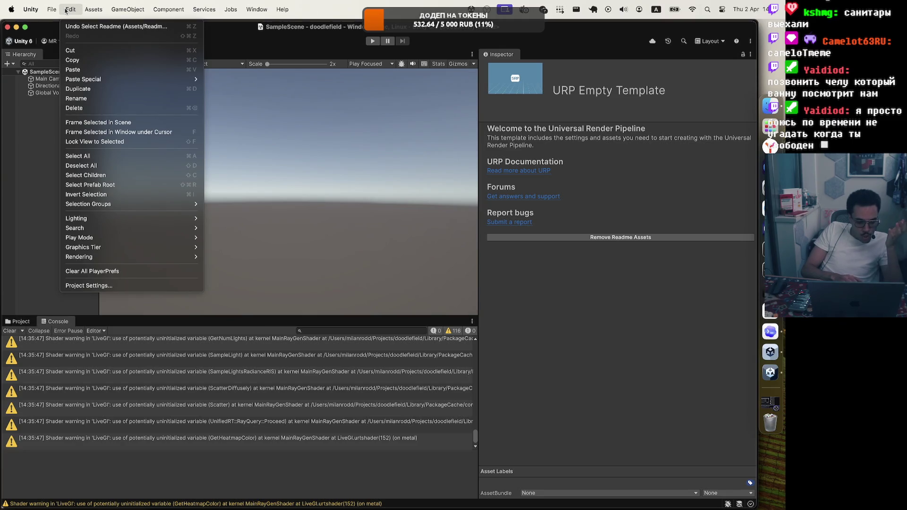
mouse_move(204, 9)
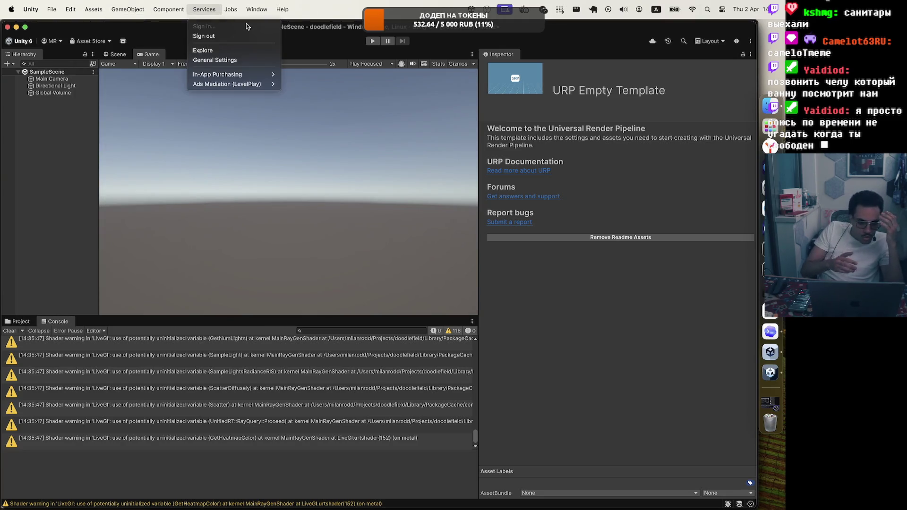
left_click(482, 113)
left_click_drag(479, 112, 564, 111)
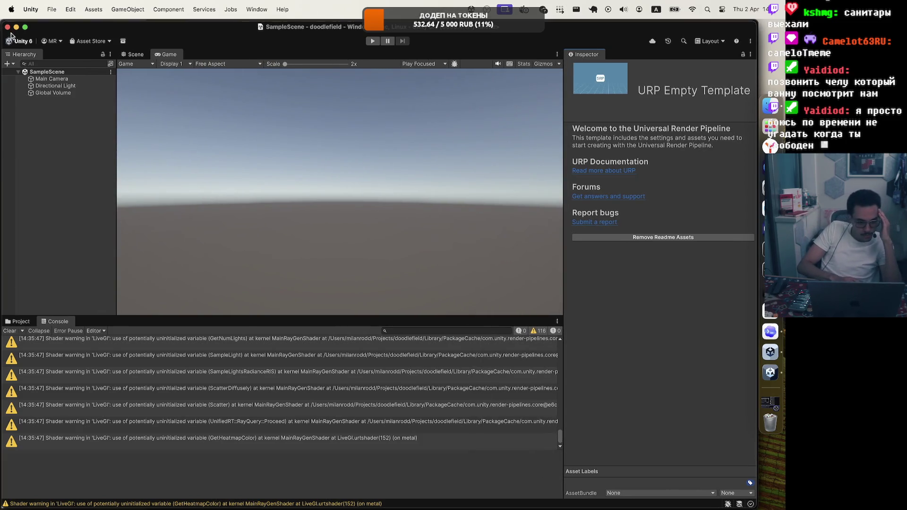
left_click(770, 372)
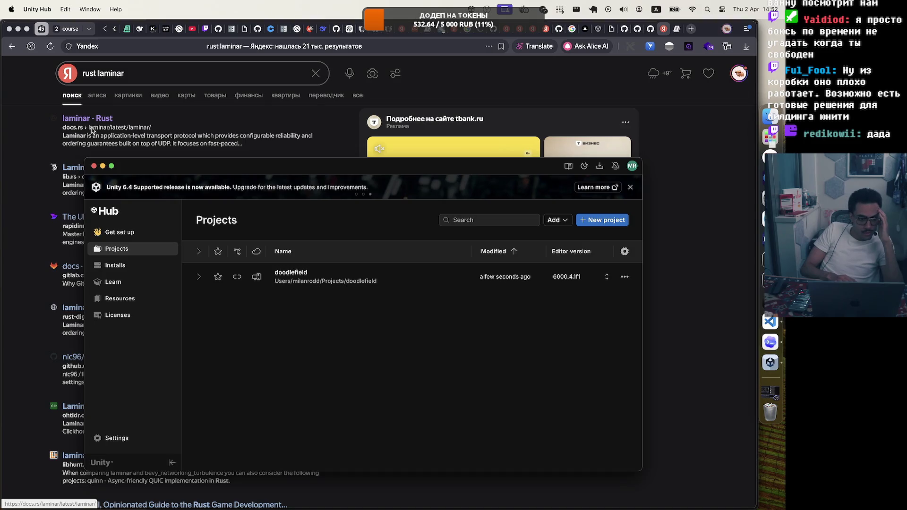
Step: Hide Unity Hub, bring it back to check the doodlefield entry, then minimize it and return to Codex
key("super+Tab")
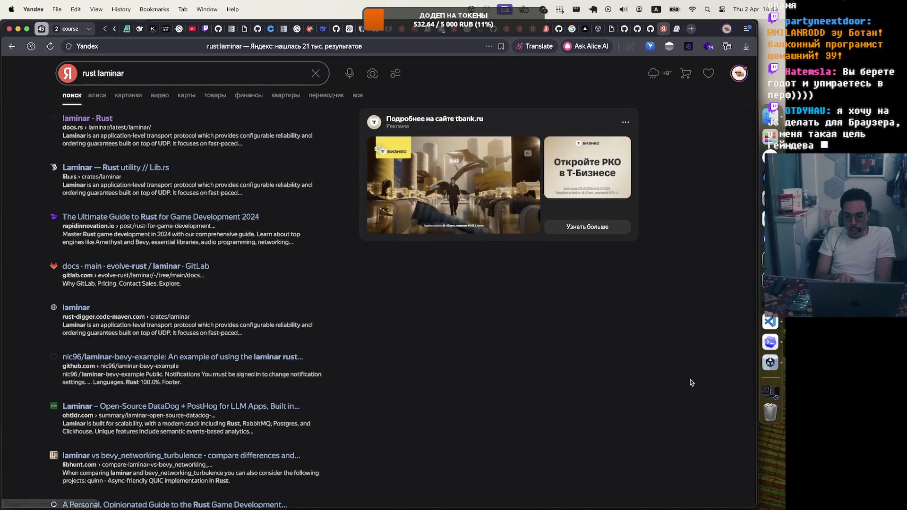
left_click(769, 364)
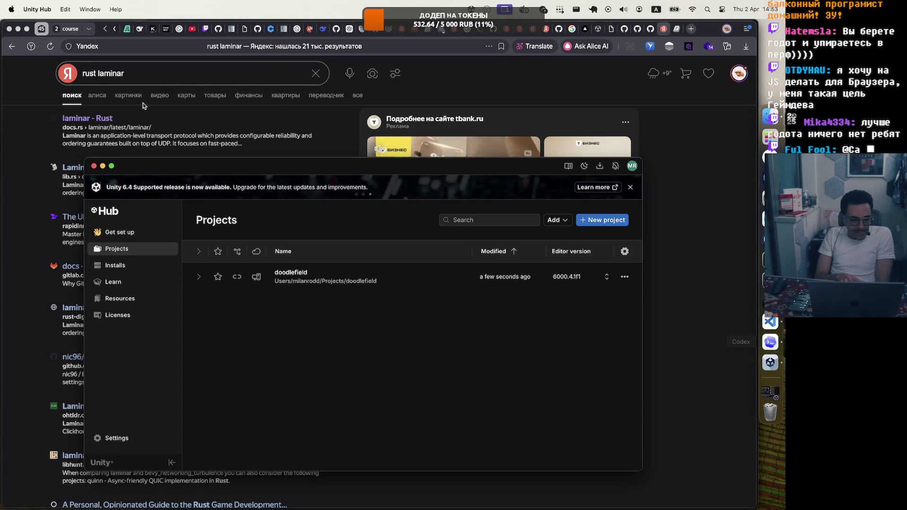
left_click(102, 167)
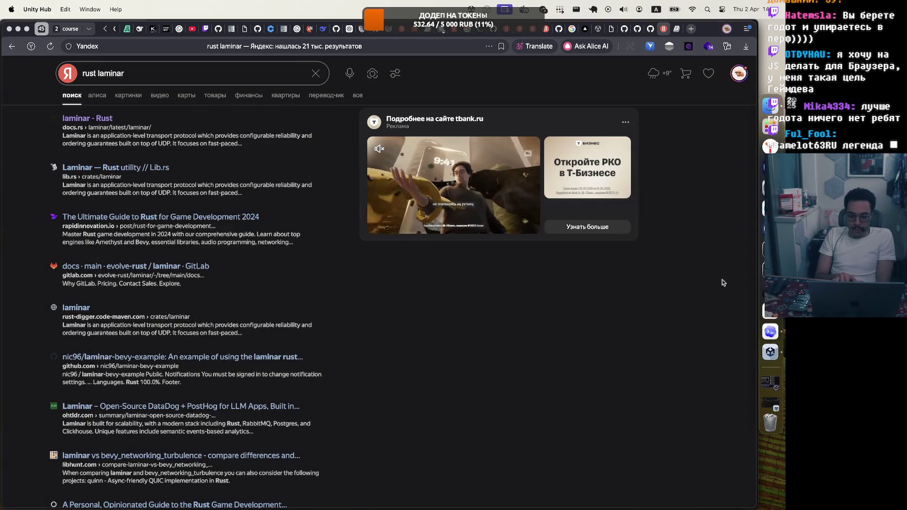
left_click(771, 341)
left_click(773, 334)
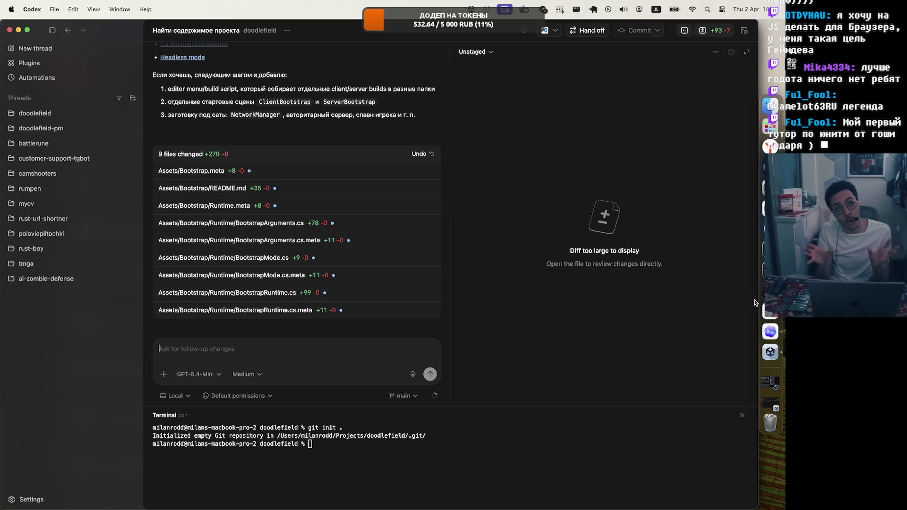
Step: Glance at the Unity Hub projects list, close it, and open laminar-bevy-example from the rust laminar results
left_click(769, 353)
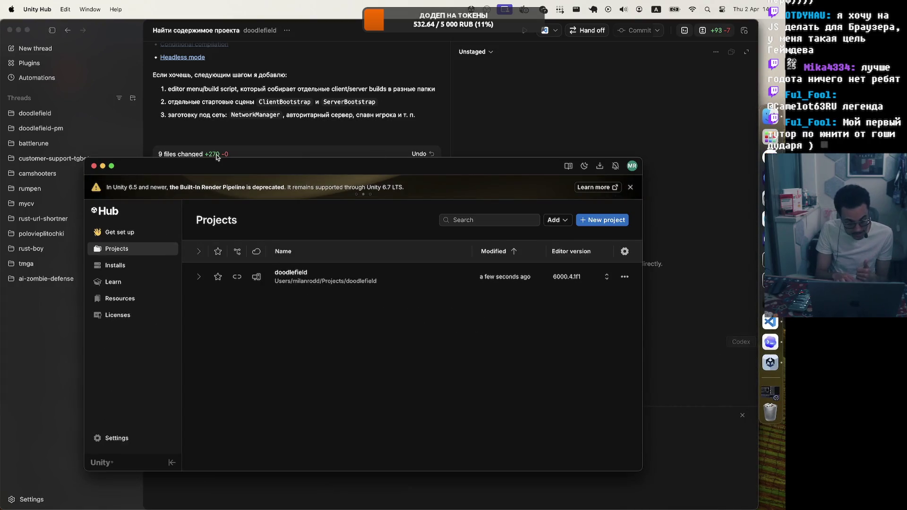
left_click(93, 167)
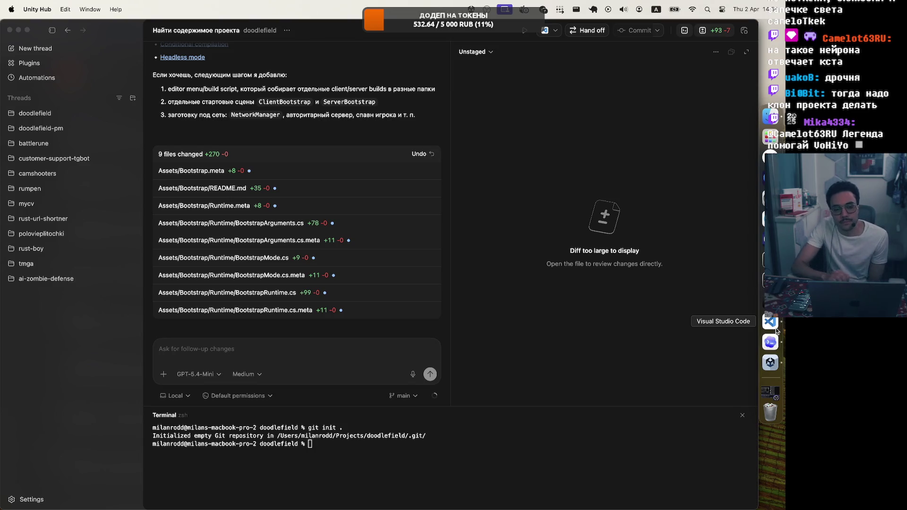
left_click(780, 149)
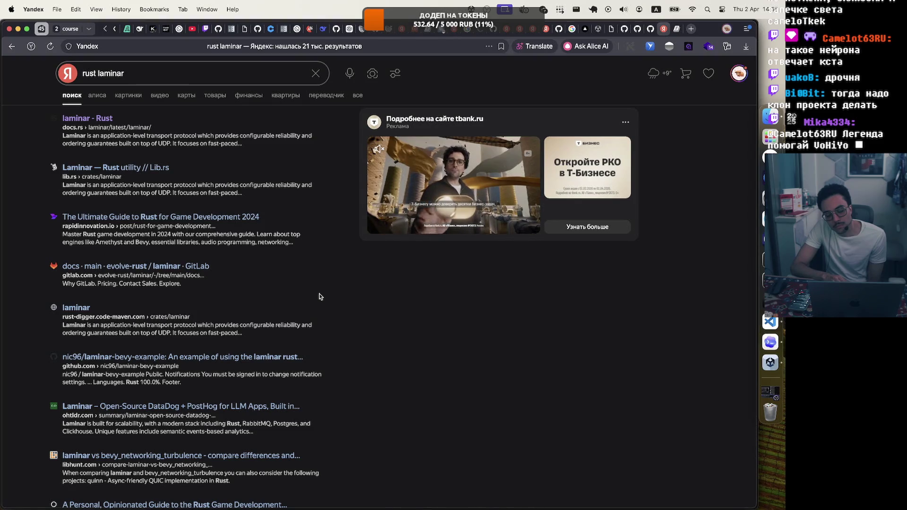
left_click(234, 358)
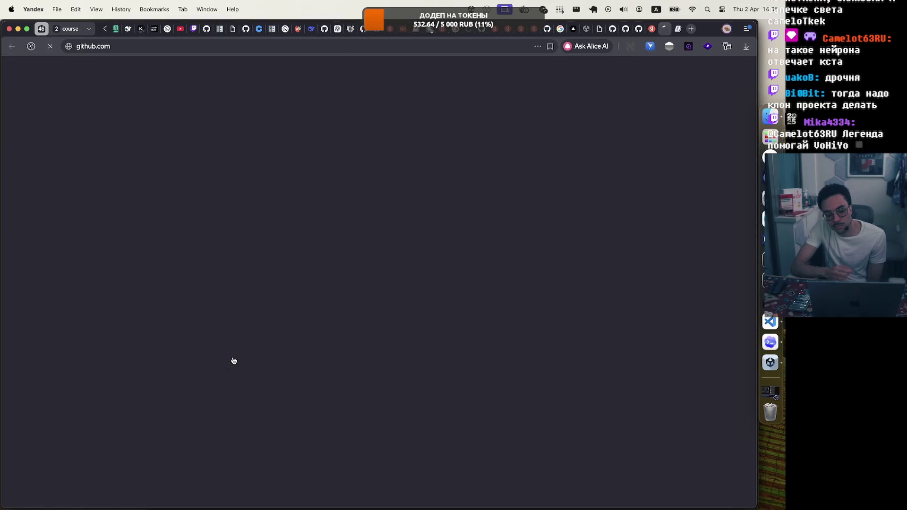
Step: Skim the laminar-bevy-example repository, open its client folder, then go back to Codex
scroll(245, 330, "down", 3)
scroll(245, 330, "up", 3)
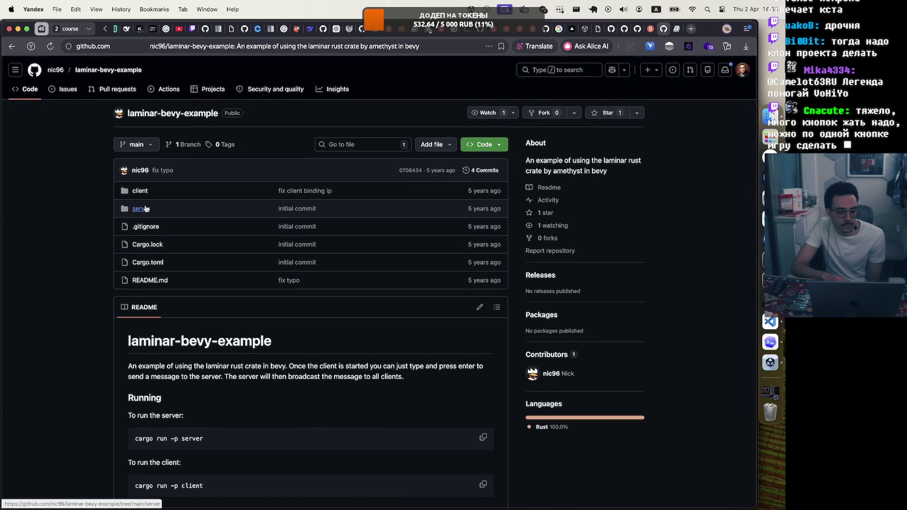
left_click(145, 192)
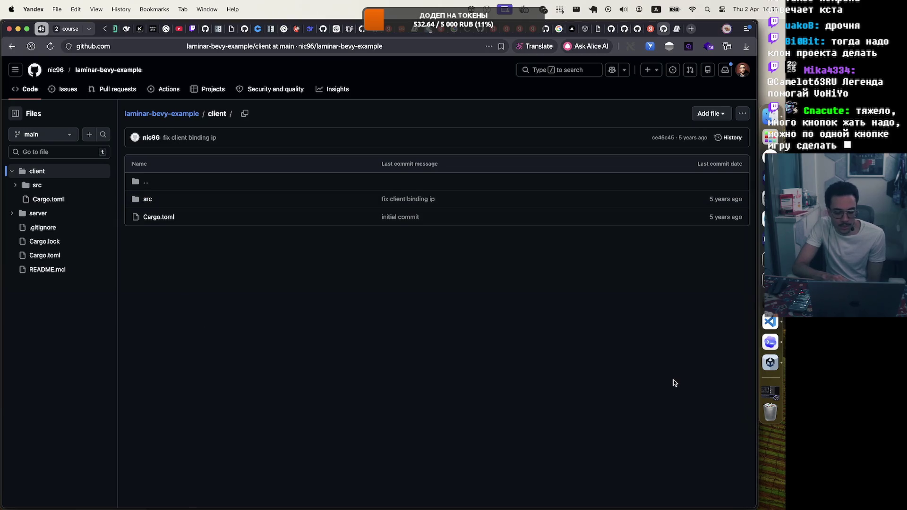
left_click(770, 342)
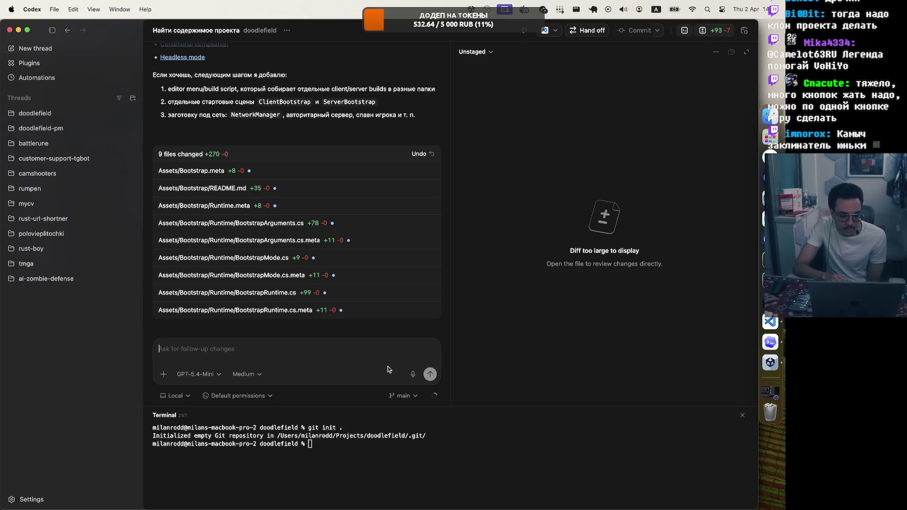
Step: Dictate and send a request for a game earning 200 million dollars on Steam
left_click(412, 374)
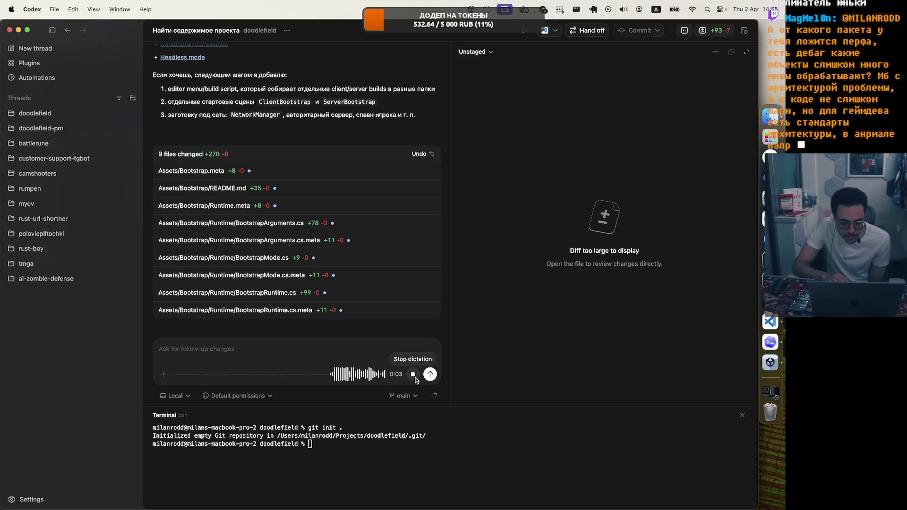
left_click(431, 376)
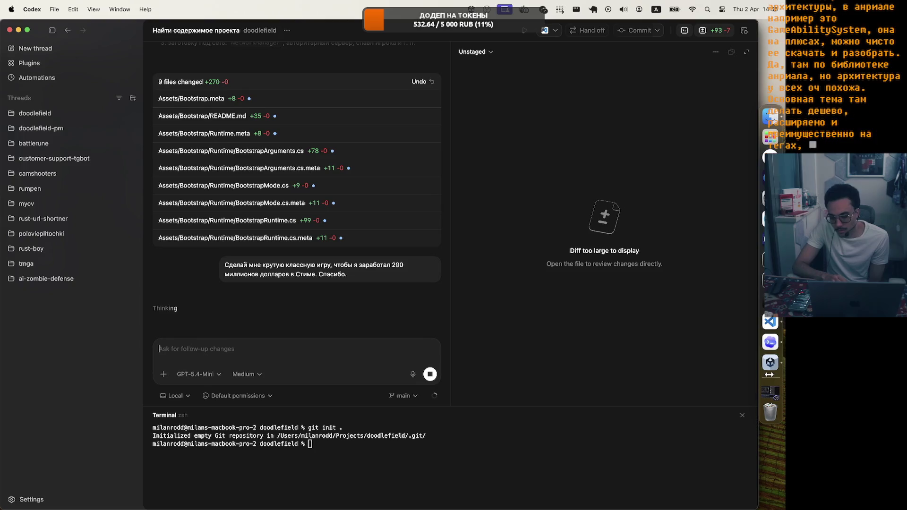
left_click(770, 322)
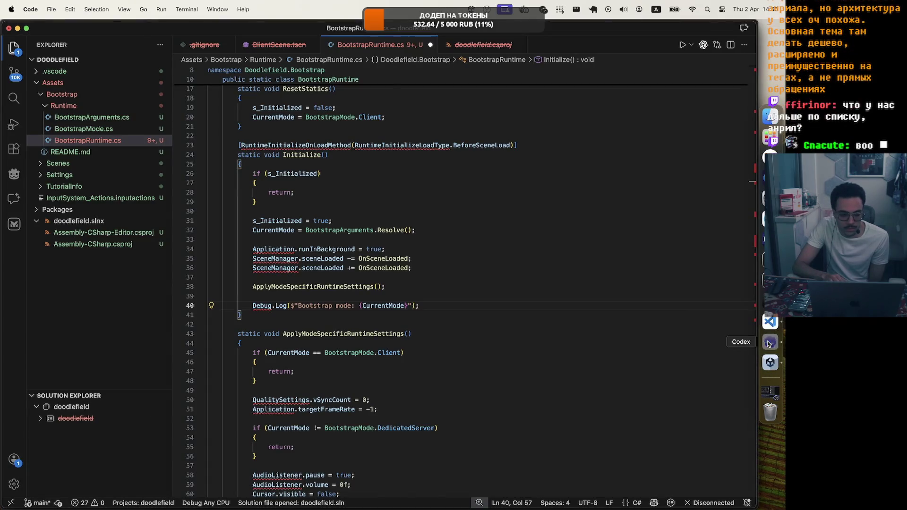
left_click(770, 343)
left_click(770, 362)
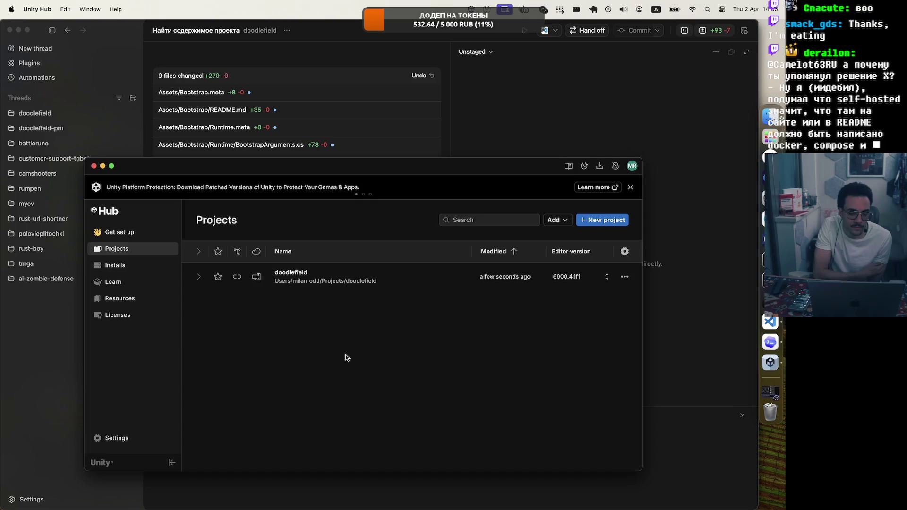
Step: Read Codex's reply asking which genre and core loop, highlighting its lines, then bring up Unity Hub
left_click(580, 106)
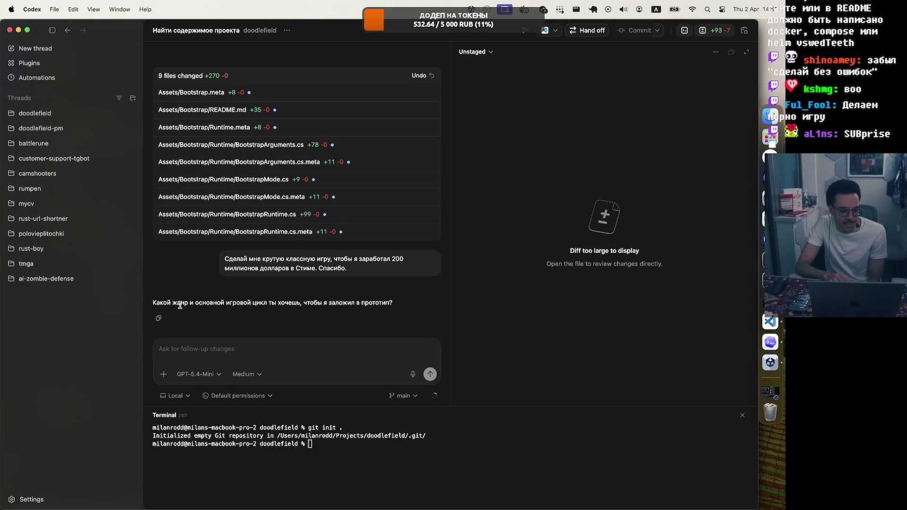
left_click_drag(175, 302, 329, 303)
left_click(357, 304)
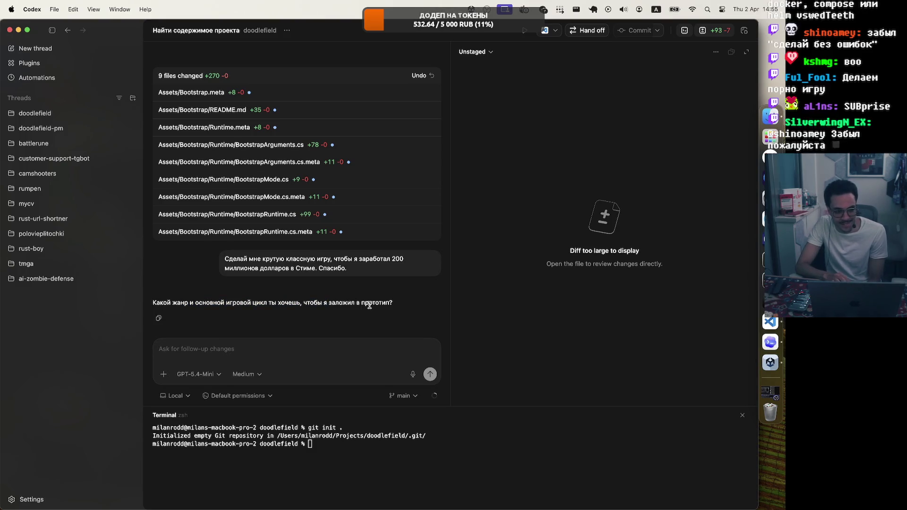
triple_click(216, 300)
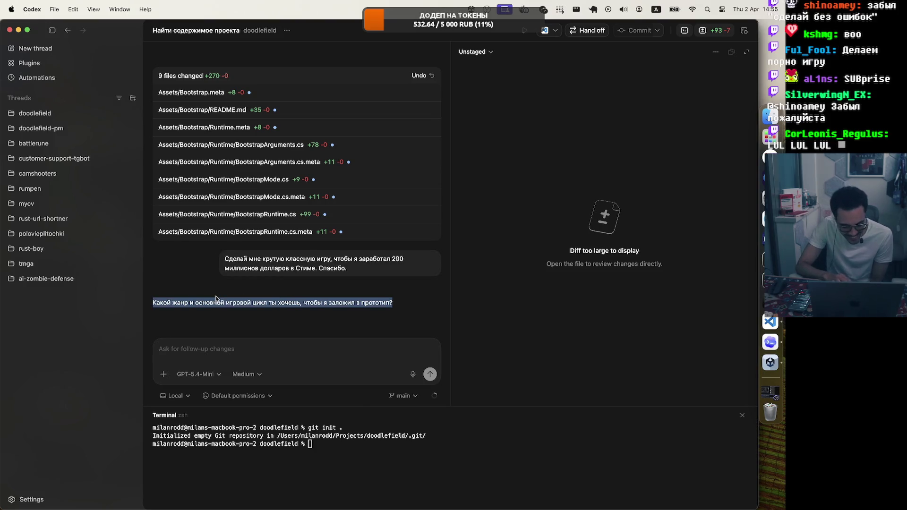
left_click(532, 287)
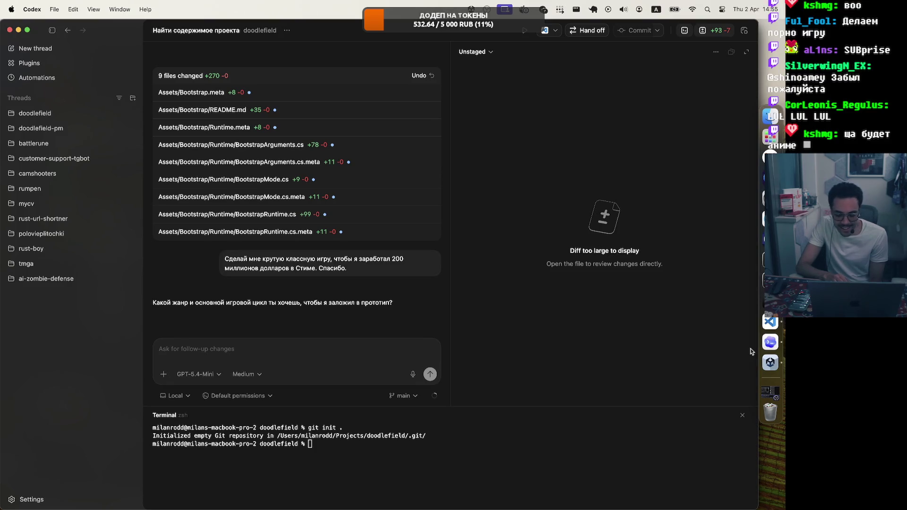
left_click(769, 362)
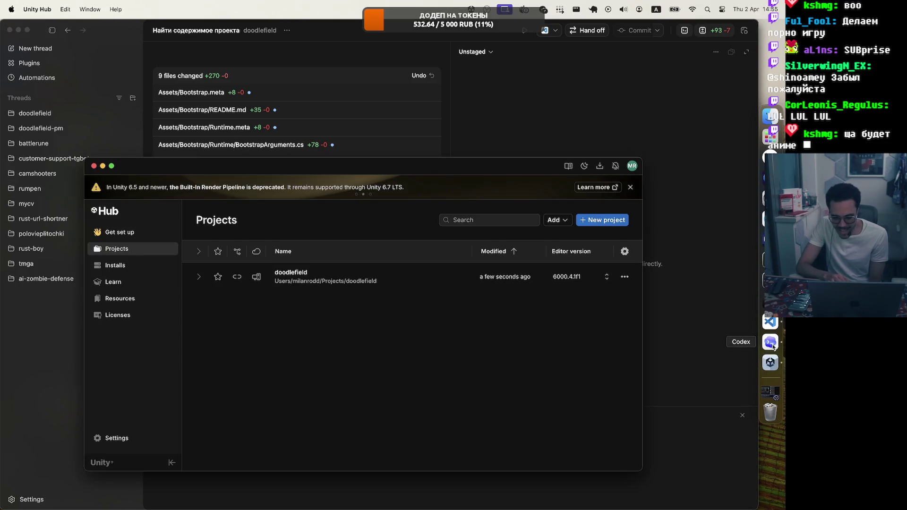
Step: Open the client's src folder and Cargo.toml (bevy, crossbeam-channel, laminar), then client/src/main.rs
left_click(772, 346)
left_click(771, 326)
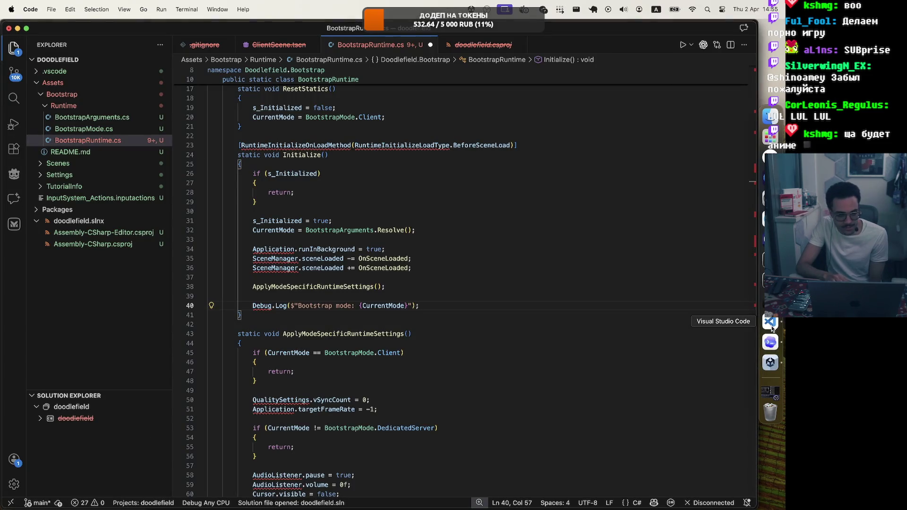
left_click(770, 157)
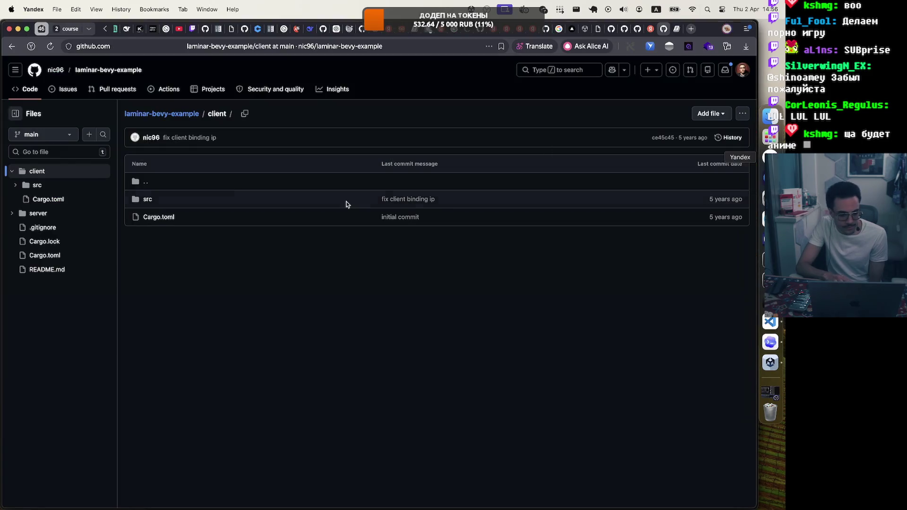
left_click(146, 200)
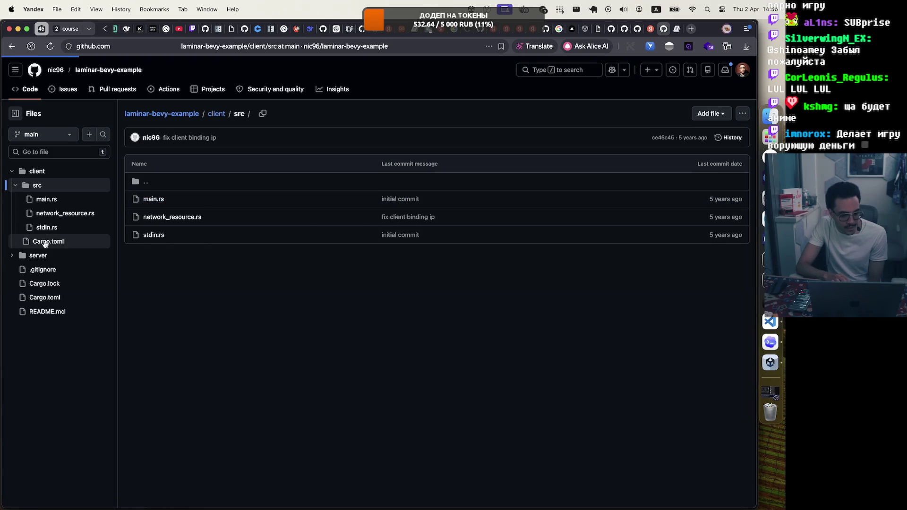
left_click(45, 242)
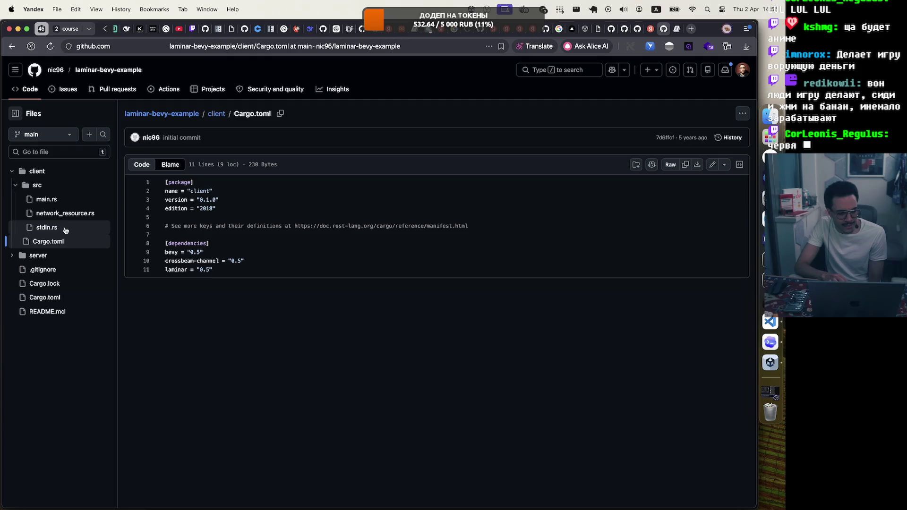
left_click(74, 202)
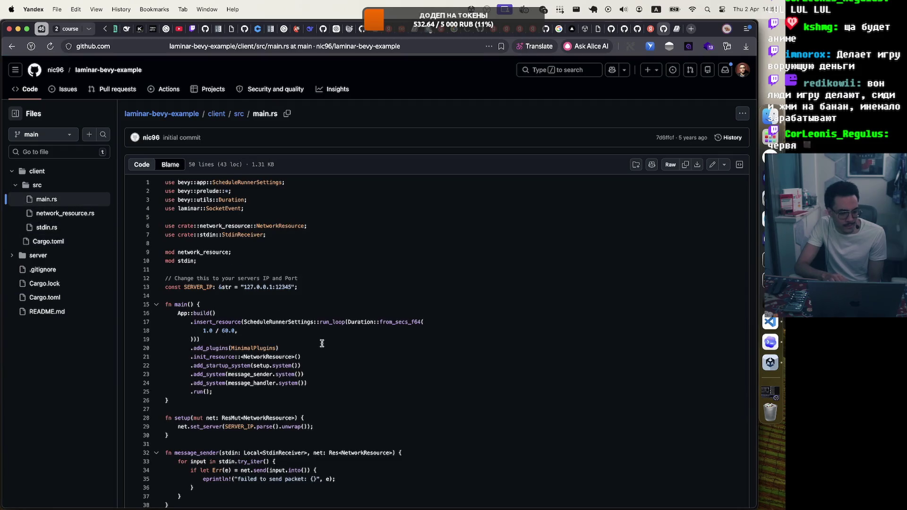
Step: Read through main.rs and list the symbol references for ResMut and NetworkResource
scroll(322, 343, "down", 3)
scroll(321, 343, "up", 1)
scroll(241, 268, "down", 3)
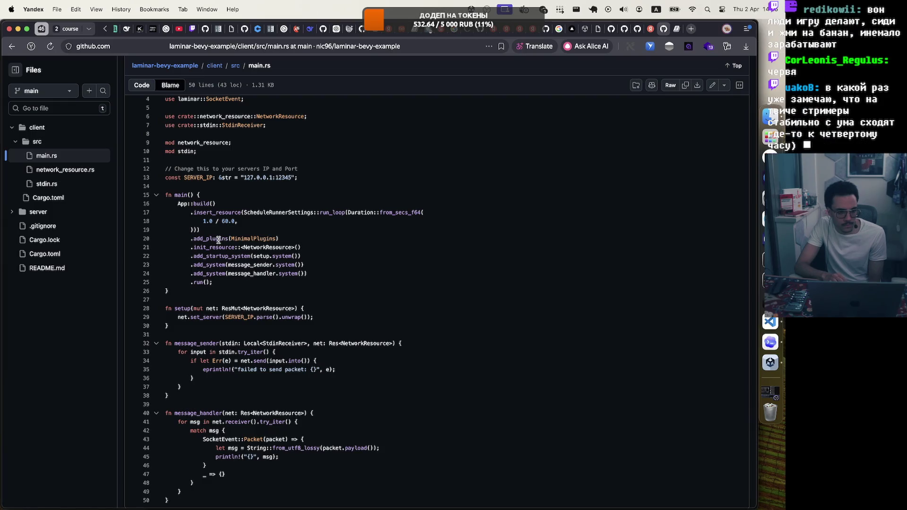
scroll(219, 240, "down", 1)
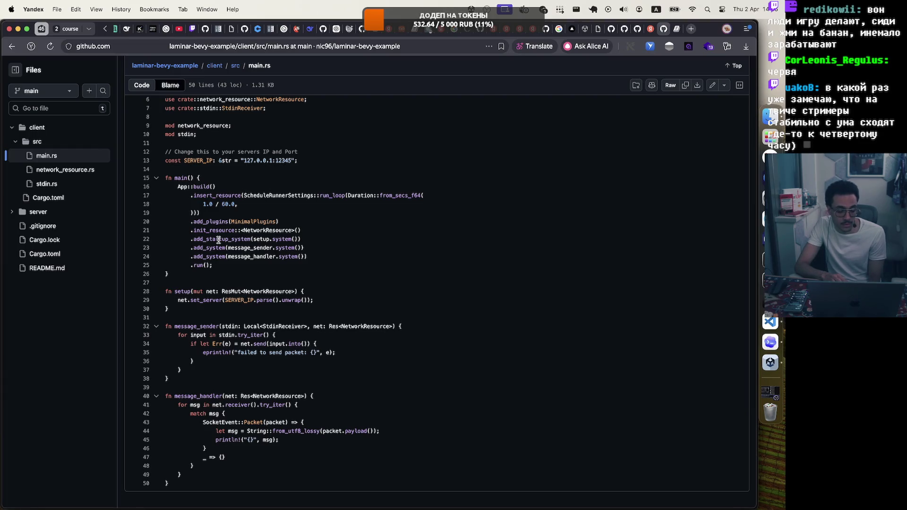
scroll(218, 240, "down", 1)
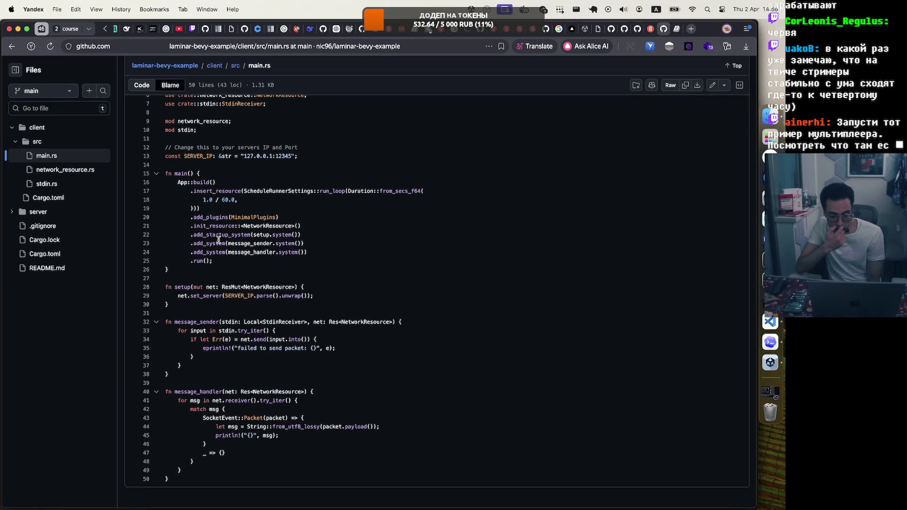
left_click(238, 286)
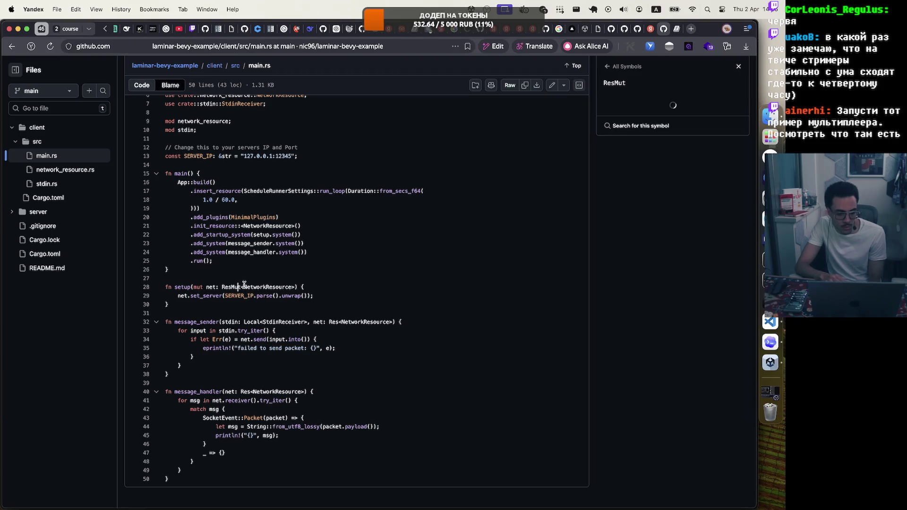
left_click(260, 289)
Step: Open client/src/network_resource.rs to view the NetworkResource definition, then switch to the Laminar RTT docs
scroll(165, 246, "up", 3)
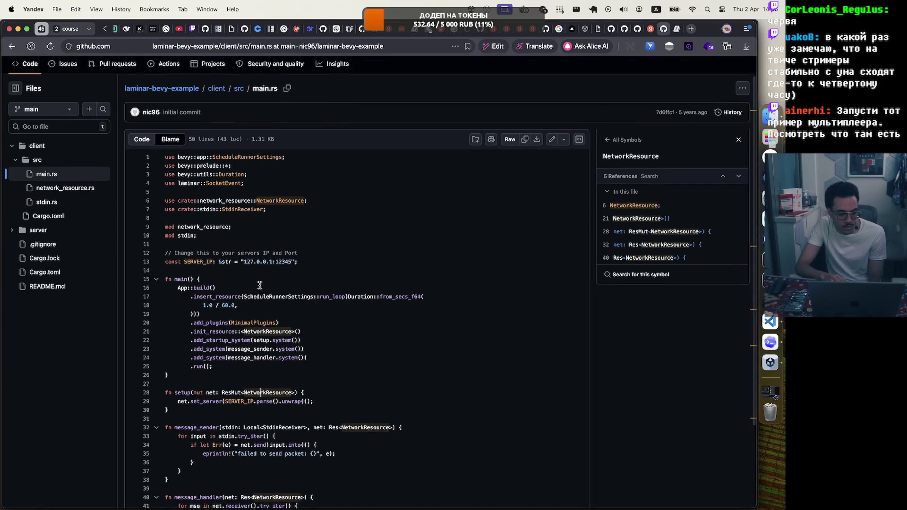
left_click(61, 188)
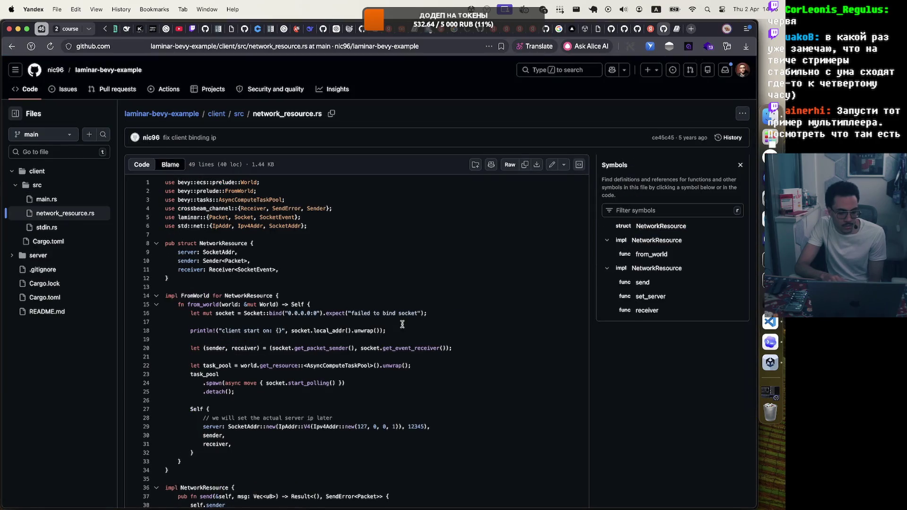
scroll(402, 325, "down", 3)
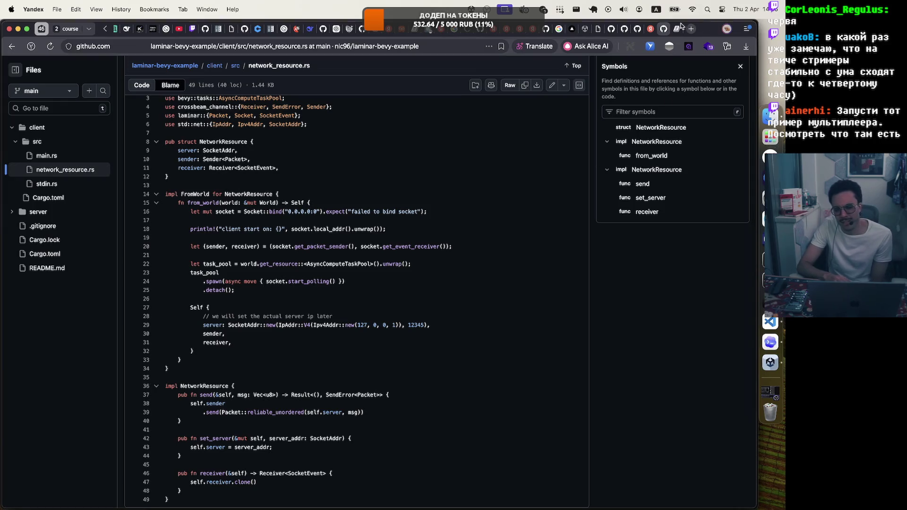
left_click(664, 29)
left_click(664, 30)
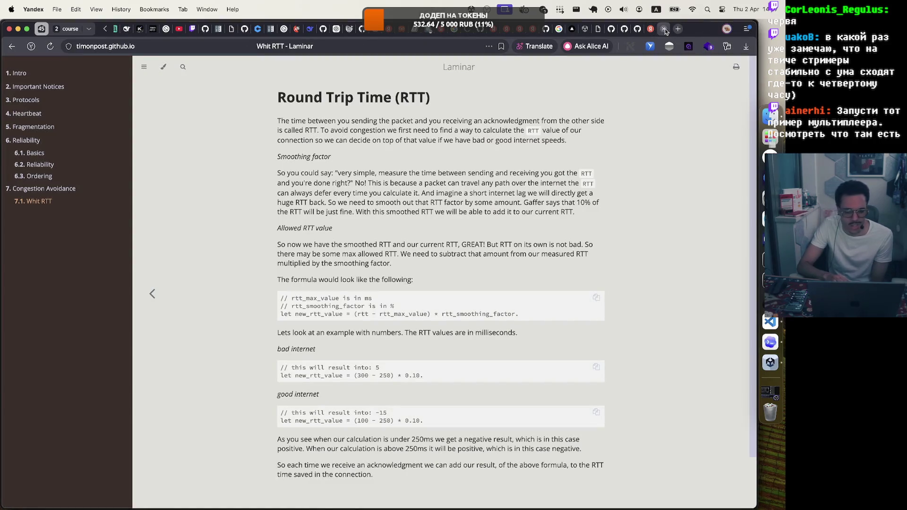
Step: Close the 'Whit RTT - Laminar' tab and the rust laminar search tab, leaving AGENTS.md showing
left_click(664, 30)
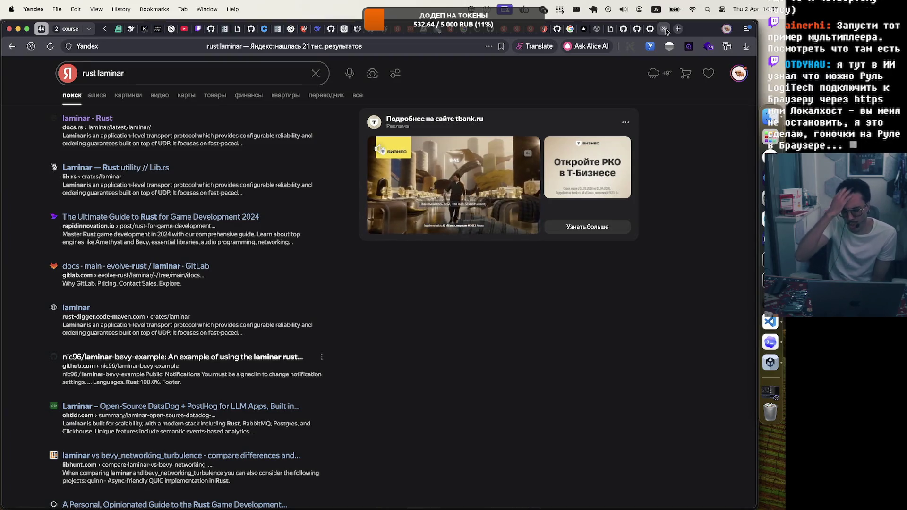
left_click(665, 29)
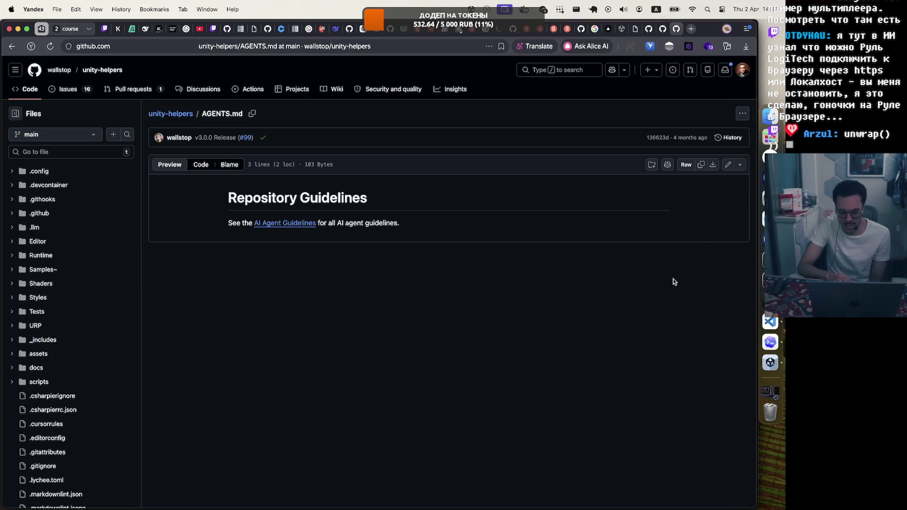
key("super+space")
Step: Launch godot_mono by searching 'go', and quit Unity Hub from its Dock menu
type("go")
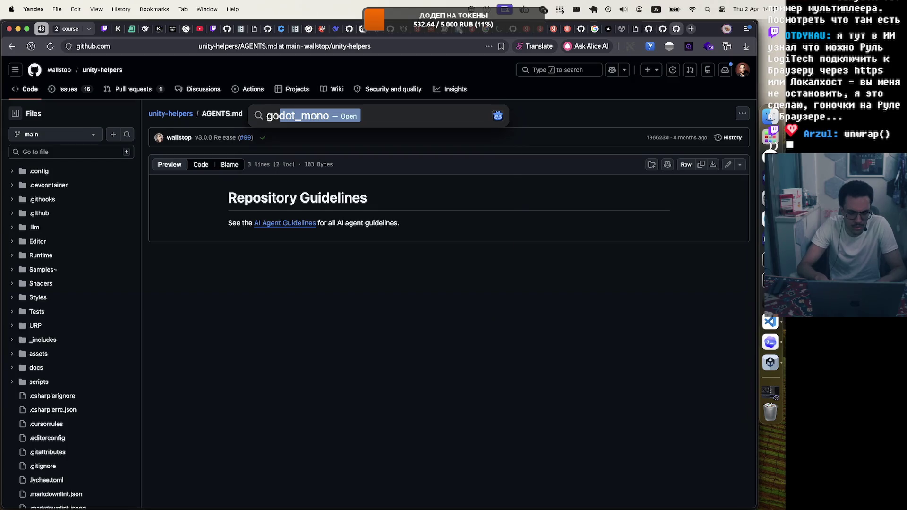
key("Return")
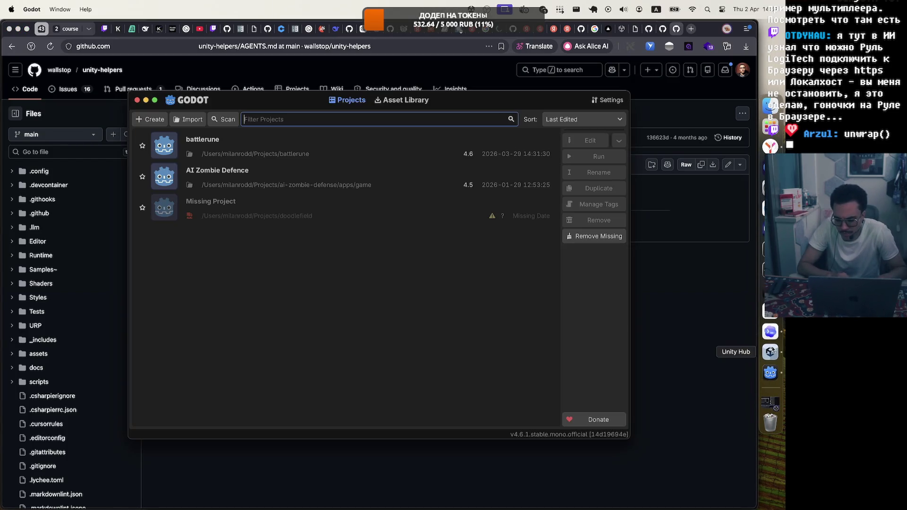
right_click(770, 352)
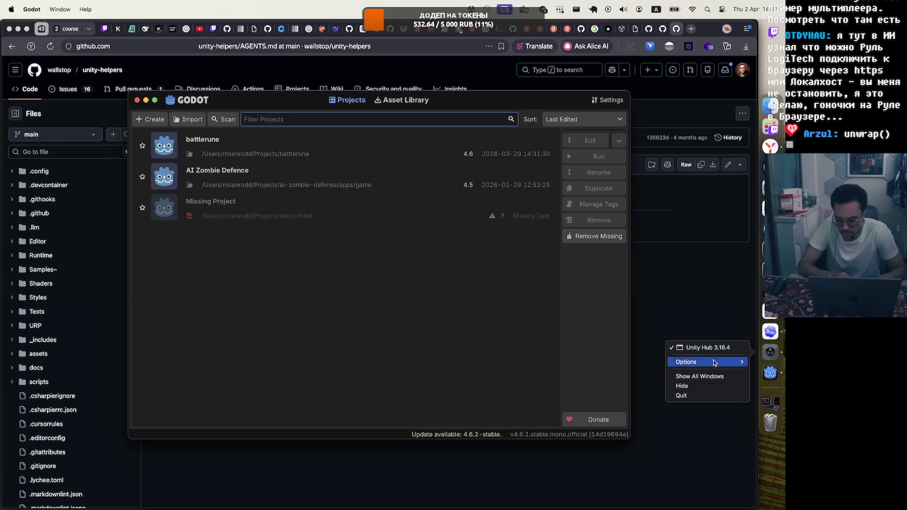
left_click(689, 394)
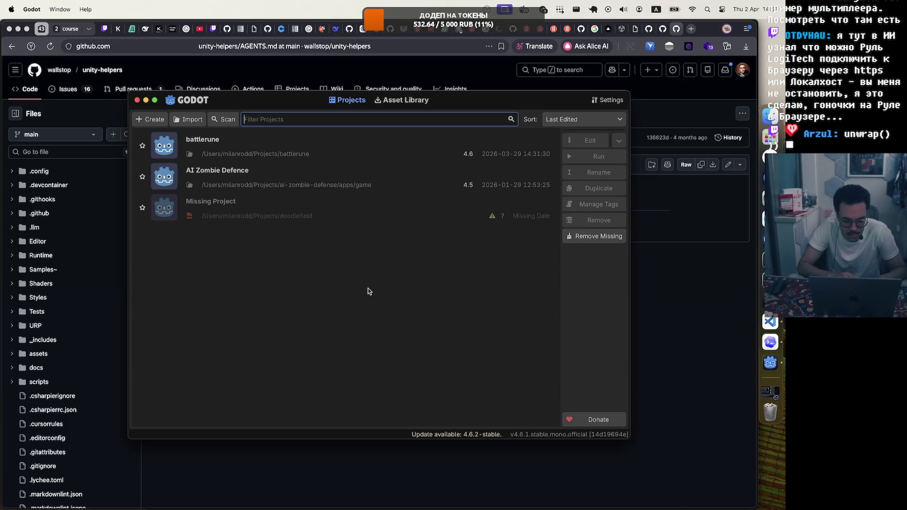
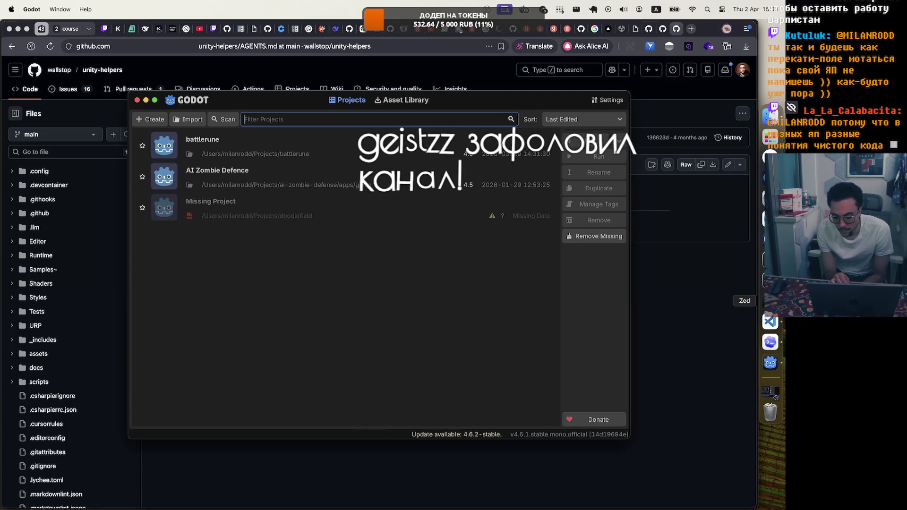
Step: Open the dotnet/roslyn .editorconfig GitHub link from the stream chat in the browser
left_click(770, 239)
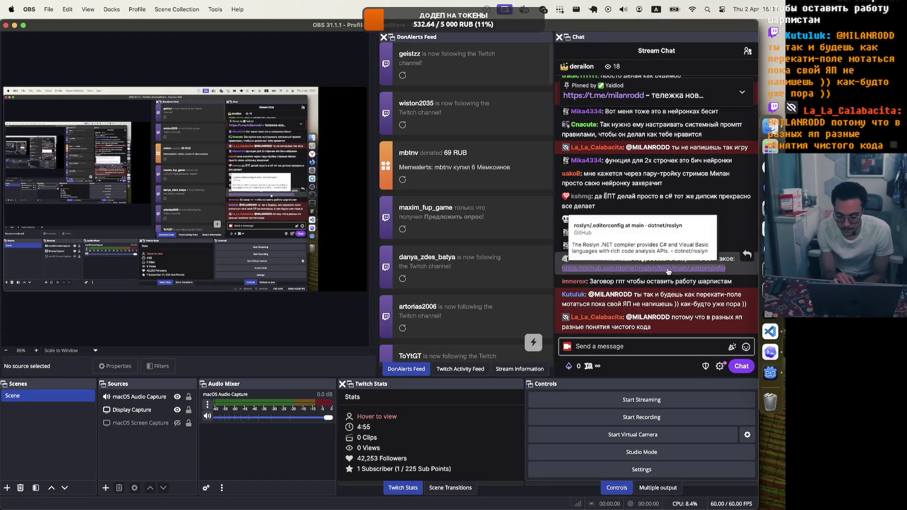
left_click(669, 269)
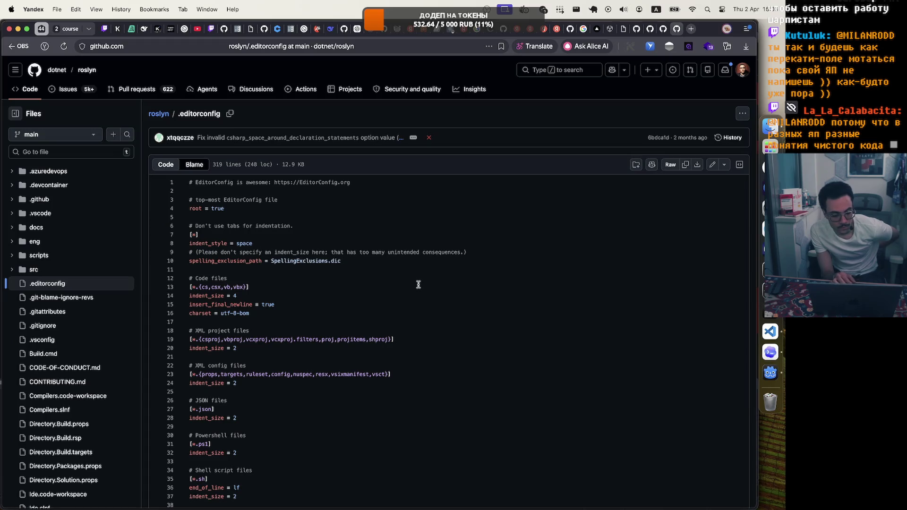
Step: Scroll through the roslyn .editorconfig down to its last line
scroll(418, 284, "down", 4)
scroll(418, 285, "down", 5)
scroll(418, 284, "down", 4)
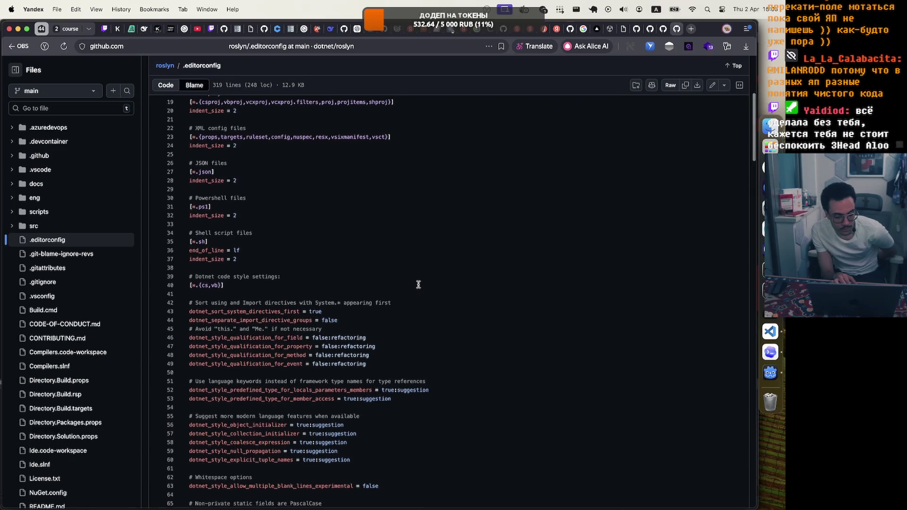
scroll(418, 284, "down", 12)
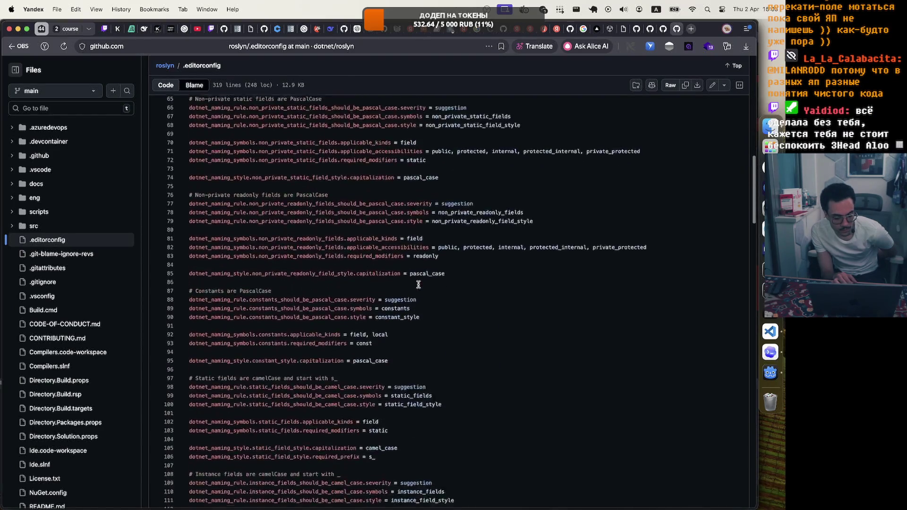
scroll(418, 284, "down", 20)
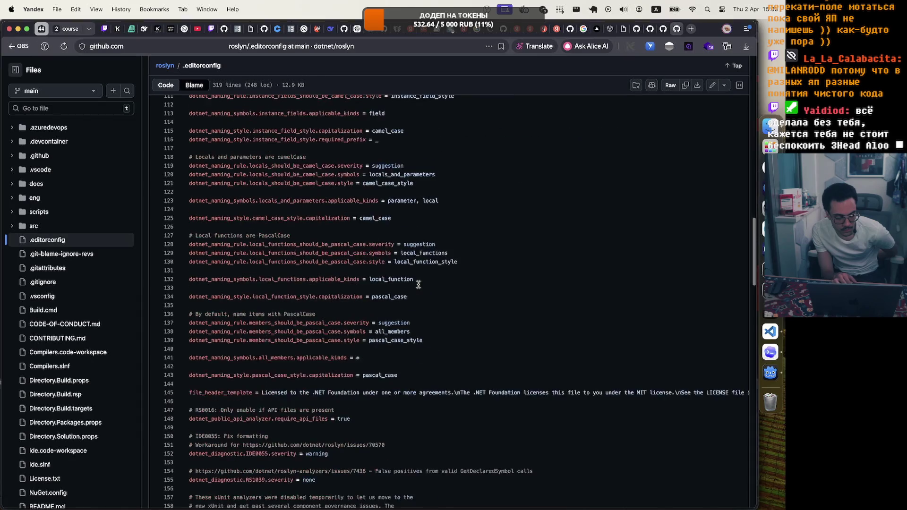
scroll(418, 284, "down", 20)
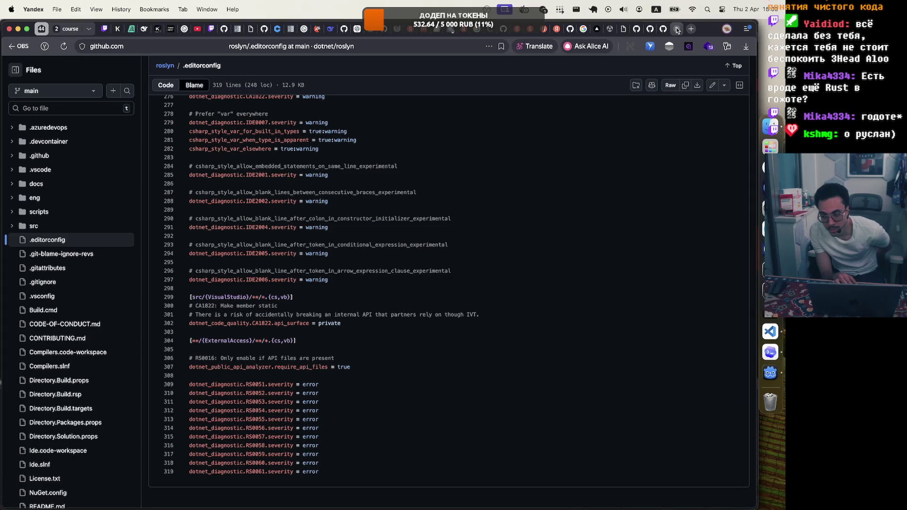
Step: Close the .editorconfig page and bring Visual Studio Code with BootstrapRuntime.cs forward
left_click(677, 29)
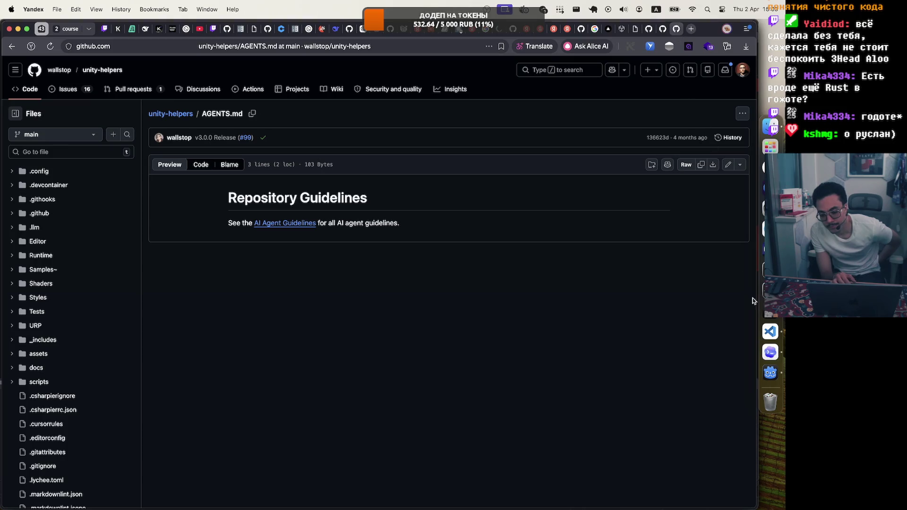
left_click(770, 352)
left_click(771, 332)
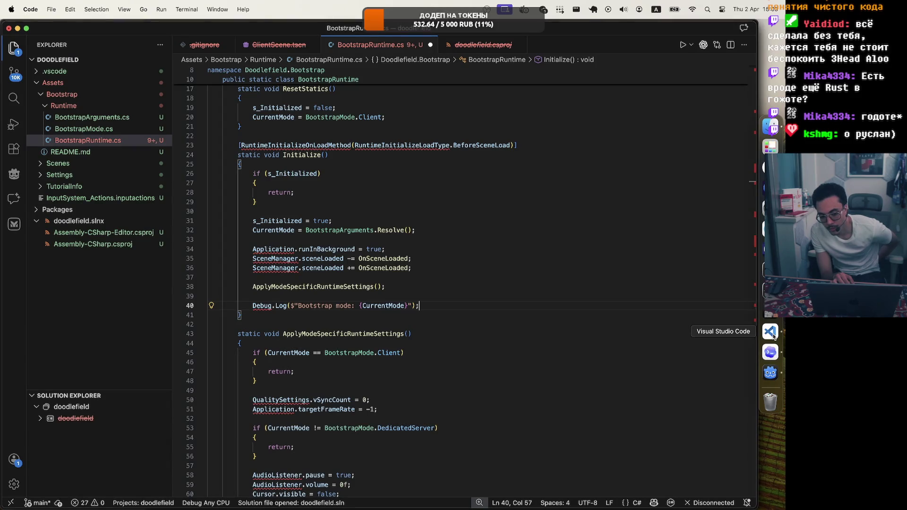
Step: Collapse doodlefield.slnx and the .vscode folder in the Explorer tree
left_click(53, 222)
left_click(78, 71)
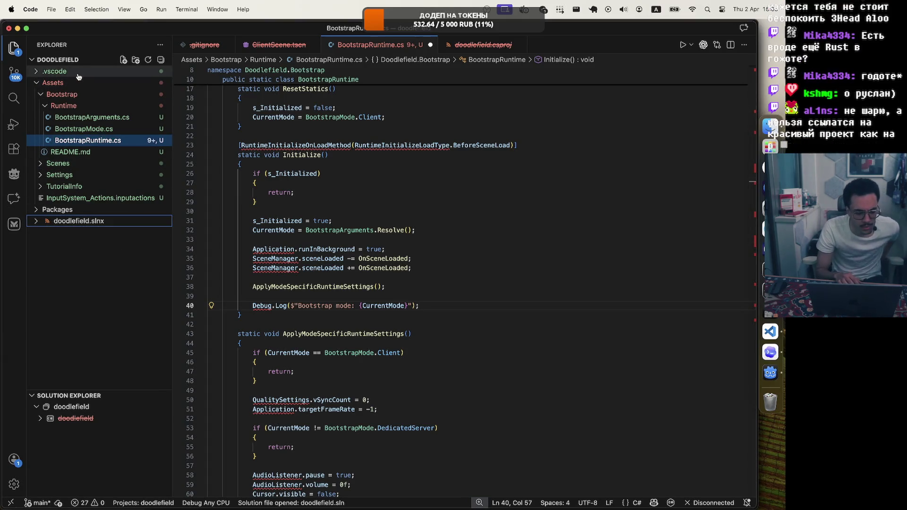
left_click(71, 74)
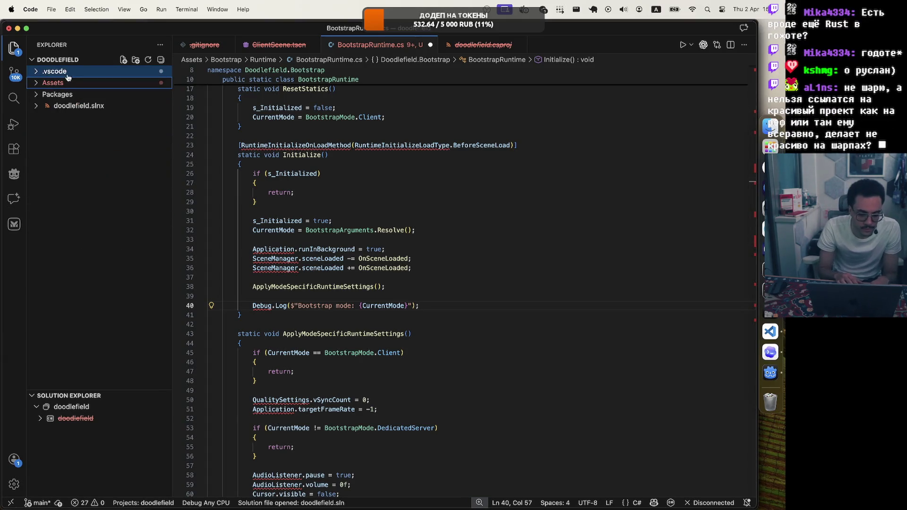
Step: Bring up a Finder window at Recents from the Dock
left_click(770, 126)
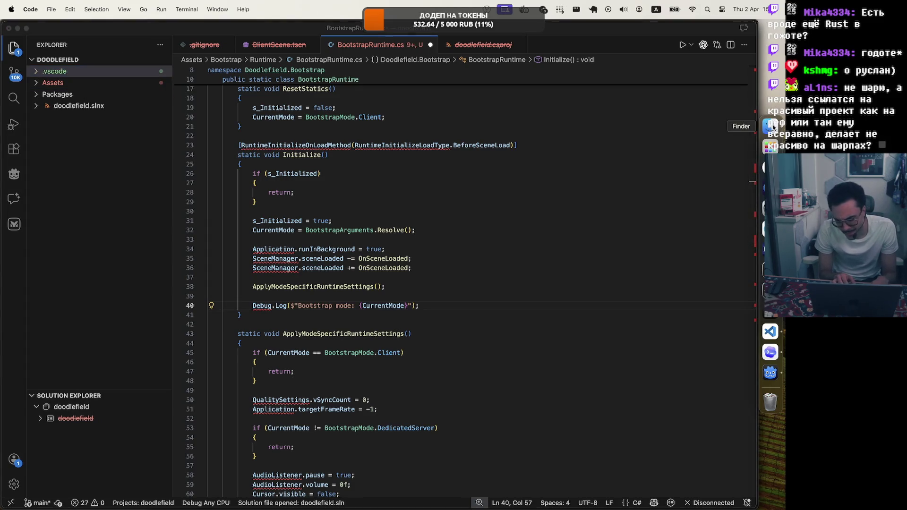
left_click(771, 141)
left_click(771, 127)
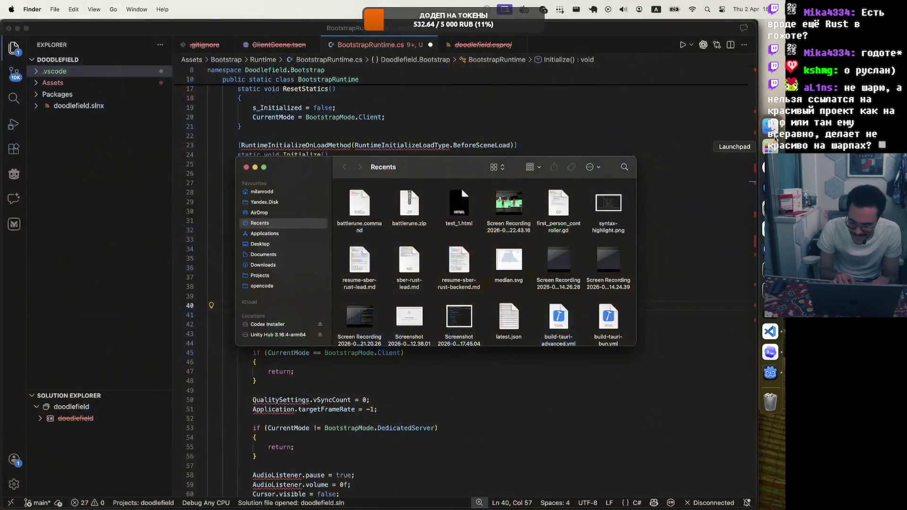
Step: Reopen Finder at Projects and browse the ai-zombie-defense, add-template and aist folders
left_click(246, 168)
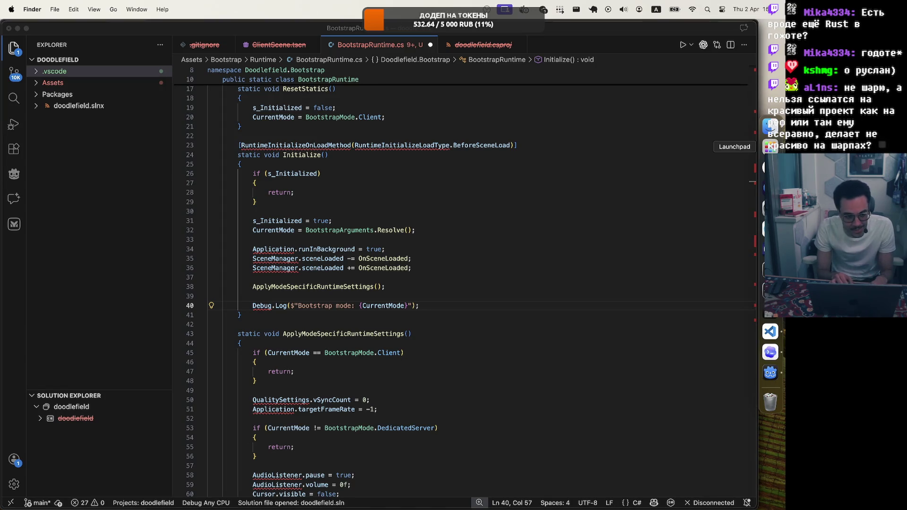
left_click(770, 125)
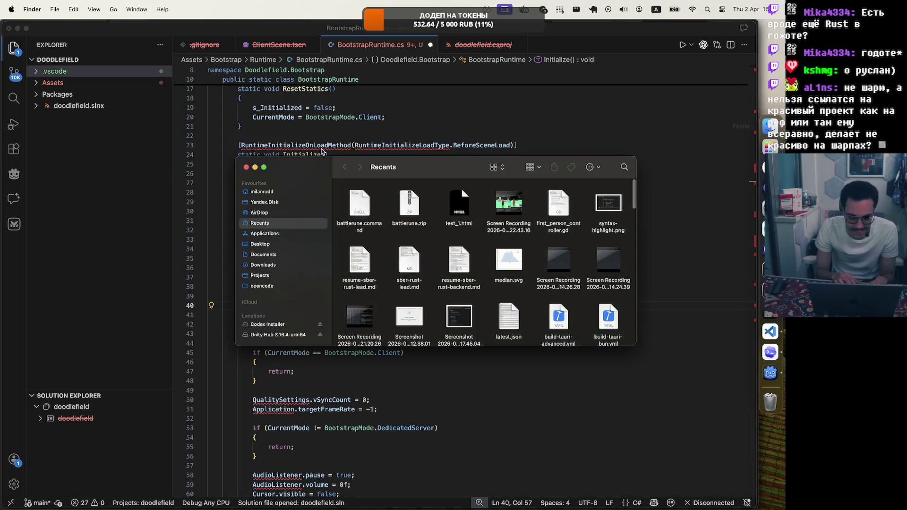
left_click(276, 275)
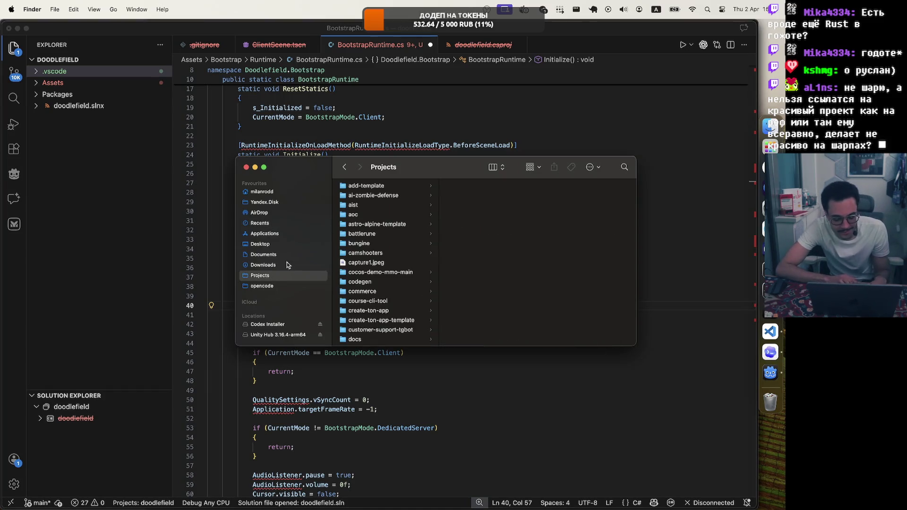
left_click(390, 197)
left_click(403, 189)
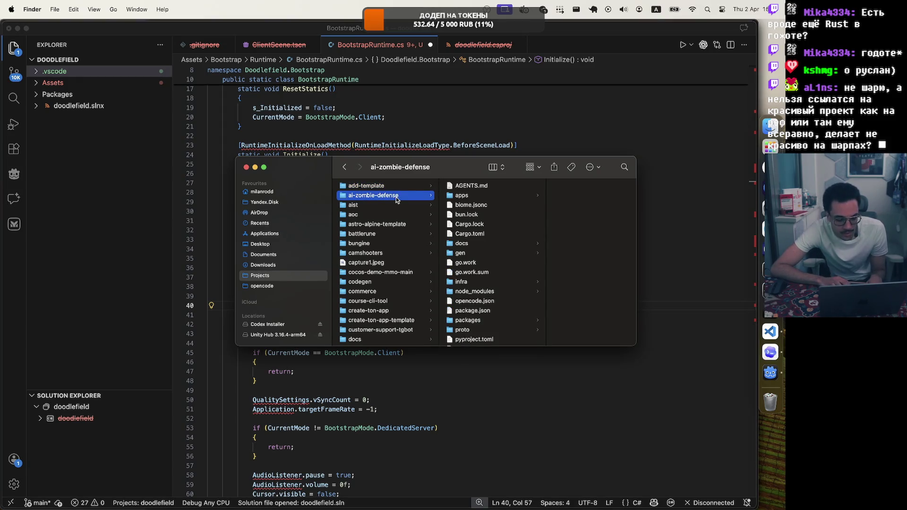
key("Down")
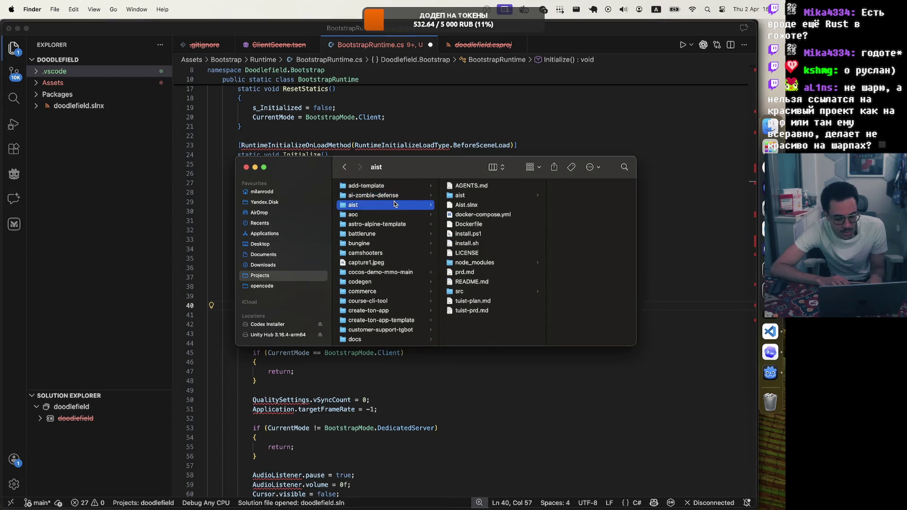
left_click(401, 197)
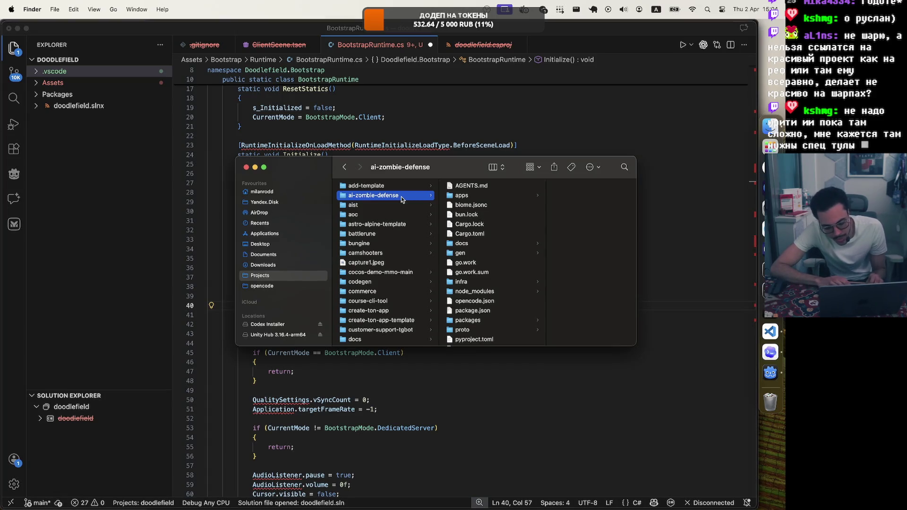
Step: Widen the name column, look over ai-zombie-defense, then permanently empty the Trash
scroll(435, 309, "down", 5)
scroll(436, 309, "up", 5)
left_click_drag(438, 219, 439, 218)
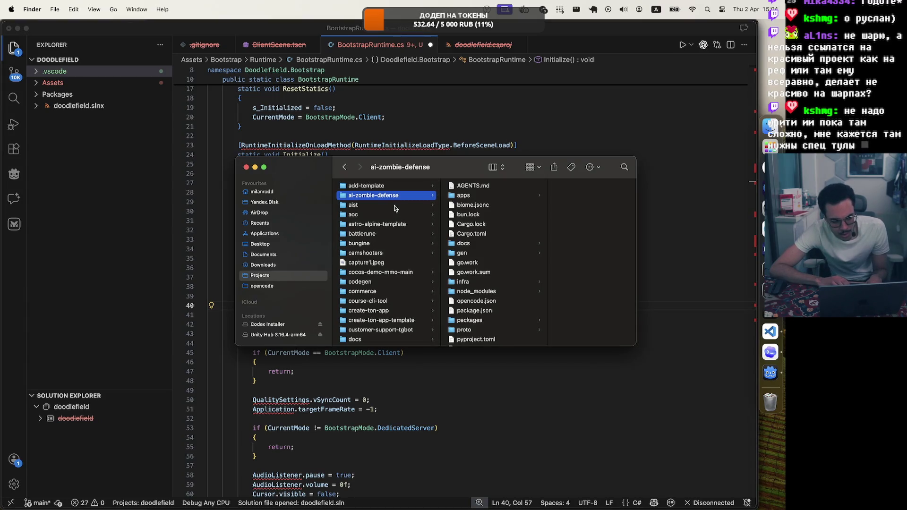
scroll(395, 252, "down", 2)
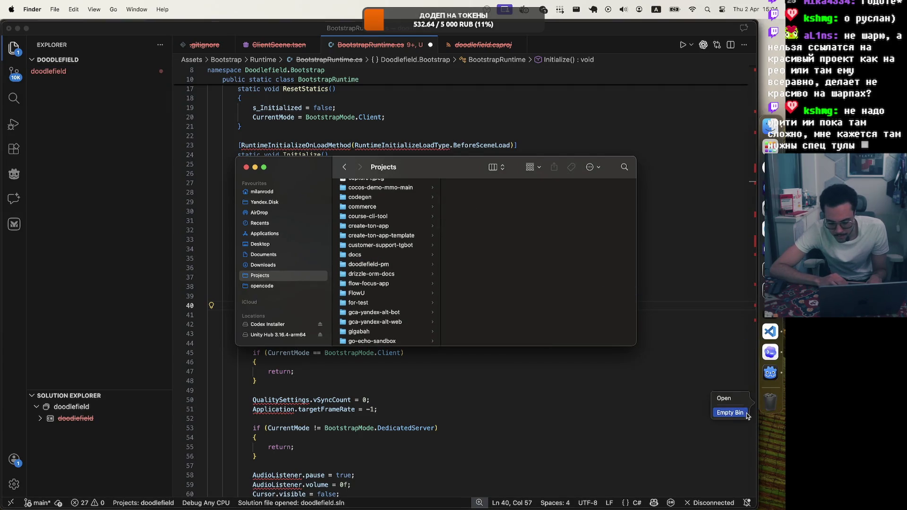
key("super+shift+BackSpace")
key("Return")
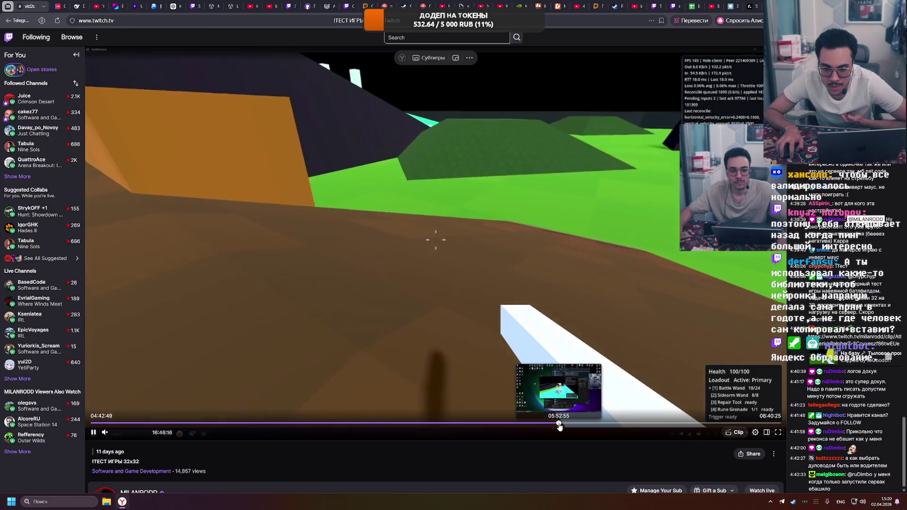
Step: Seek the Twitch replay to about 05:52:40 and pause on the tank driving scene
left_click(560, 425)
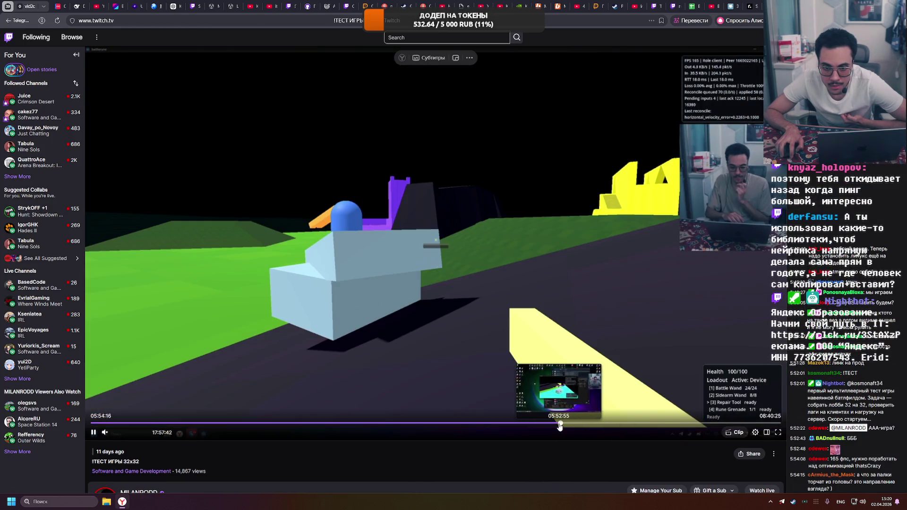
left_click(558, 425)
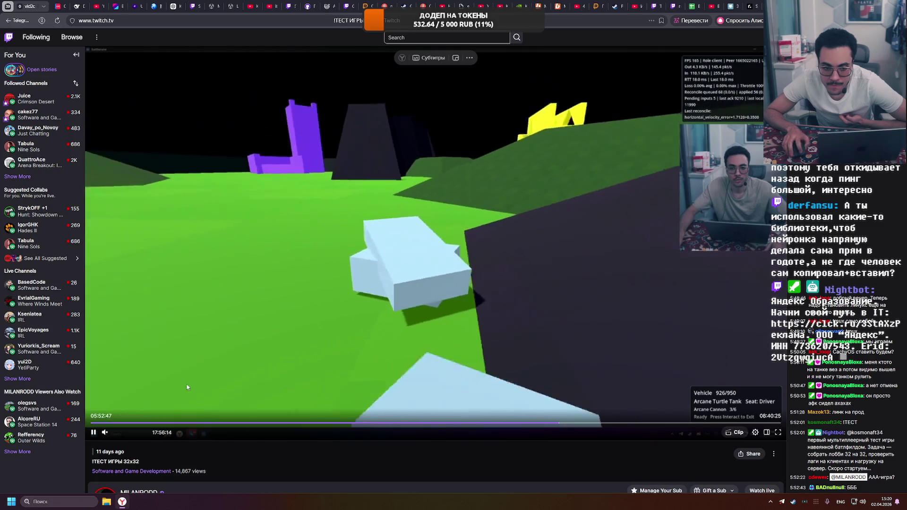
left_click(94, 433)
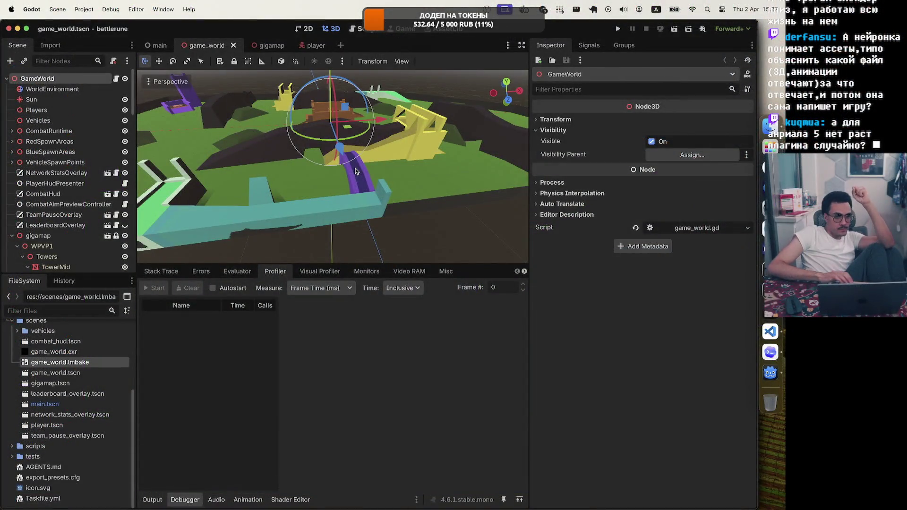
Step: Enlarge the 3D viewport by narrowing the inspector and shrinking the debugger area
scroll(350, 155, "right", 2)
scroll(350, 154, "right", 5)
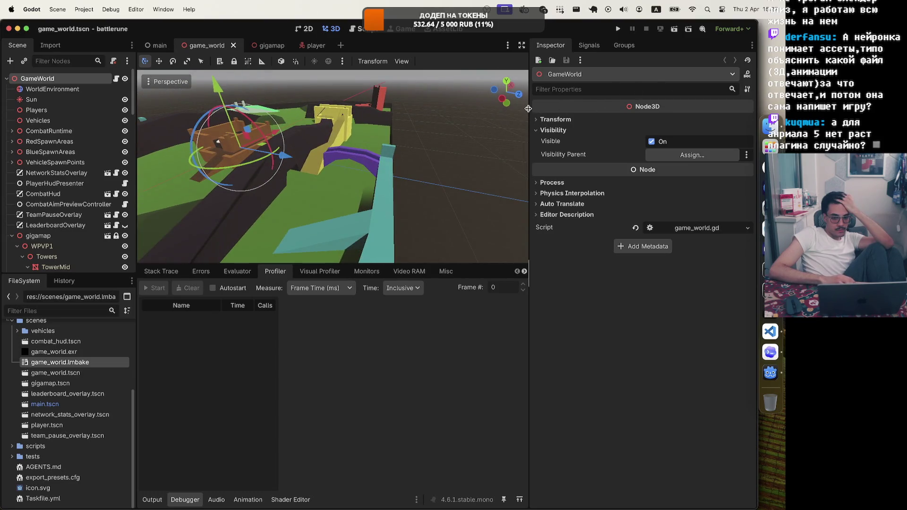
left_click_drag(528, 272, 591, 271)
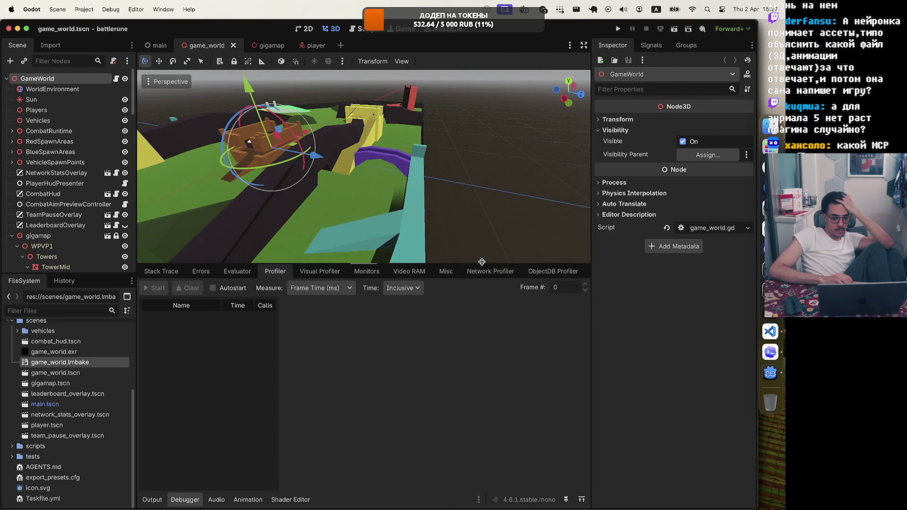
left_click_drag(482, 265, 481, 382)
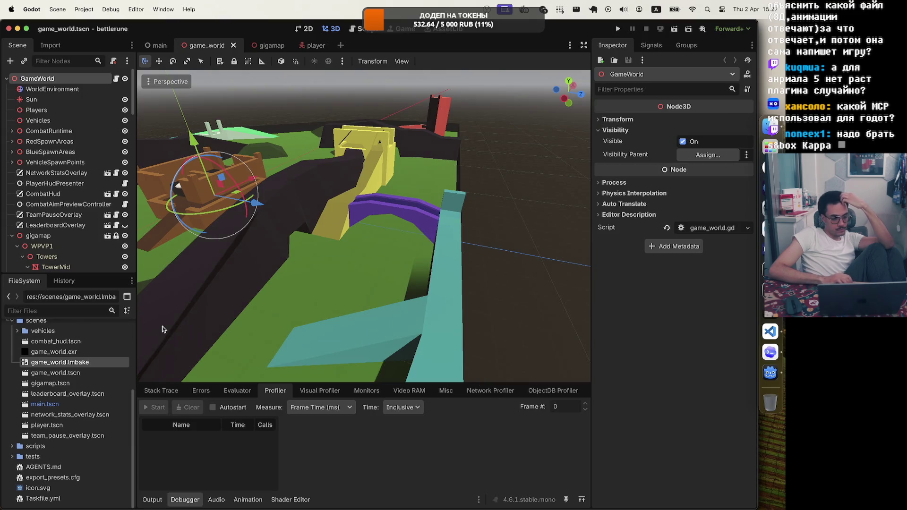
Step: Collapse the GameWorld scene tree plus addons and scenes folders, then switch to Visual Studio Code
scroll(71, 359, "up", 5)
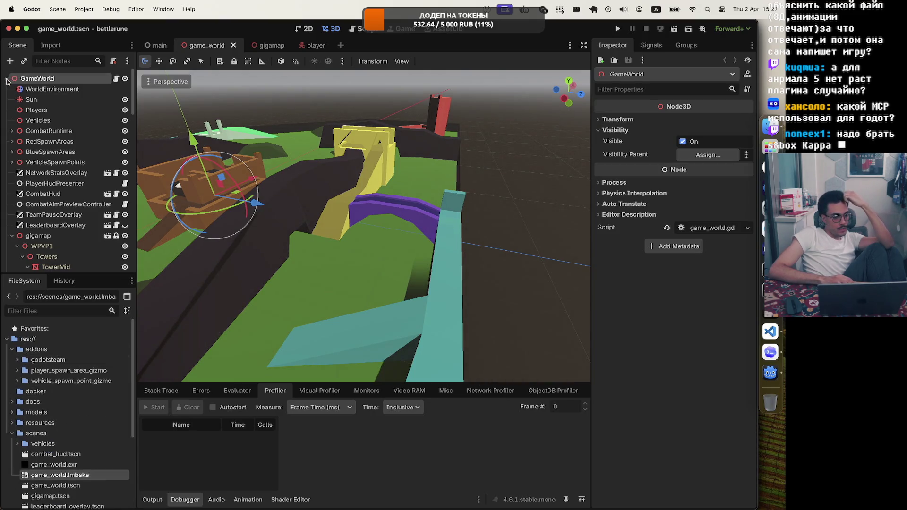
left_click(7, 79)
left_click(12, 350)
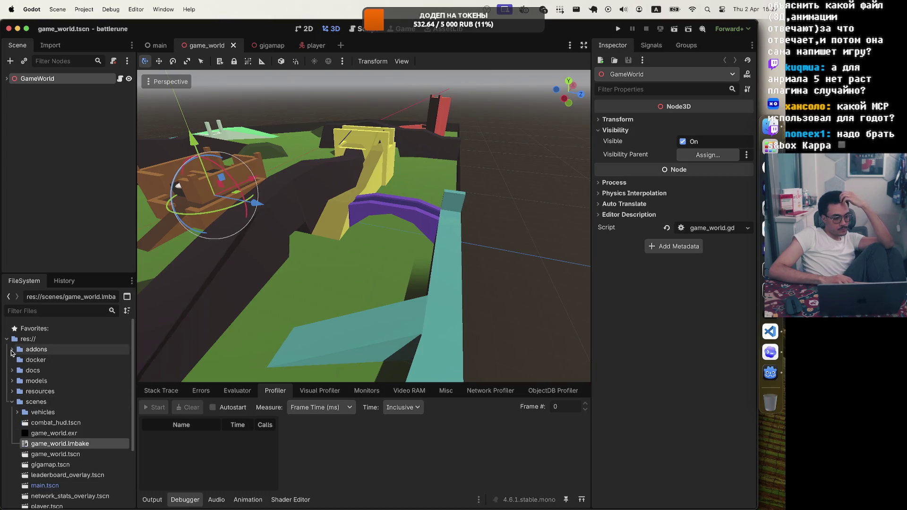
left_click(12, 402)
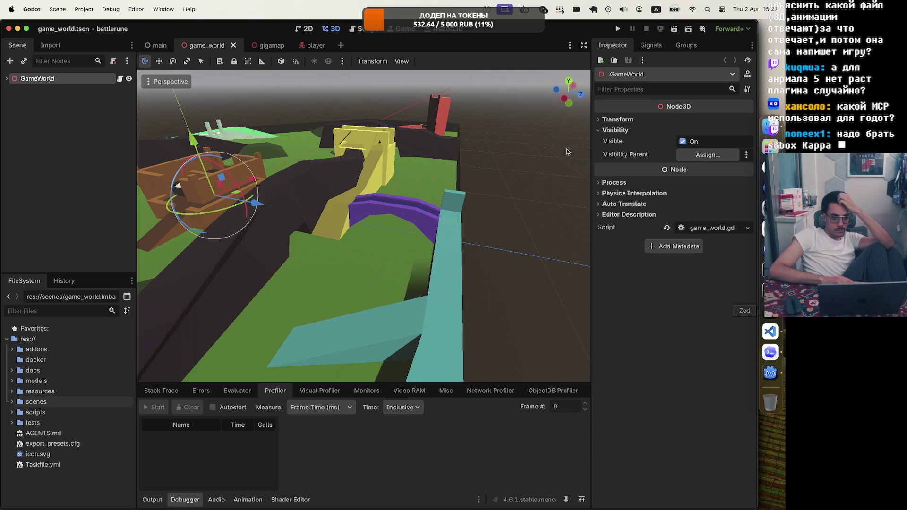
left_click(770, 331)
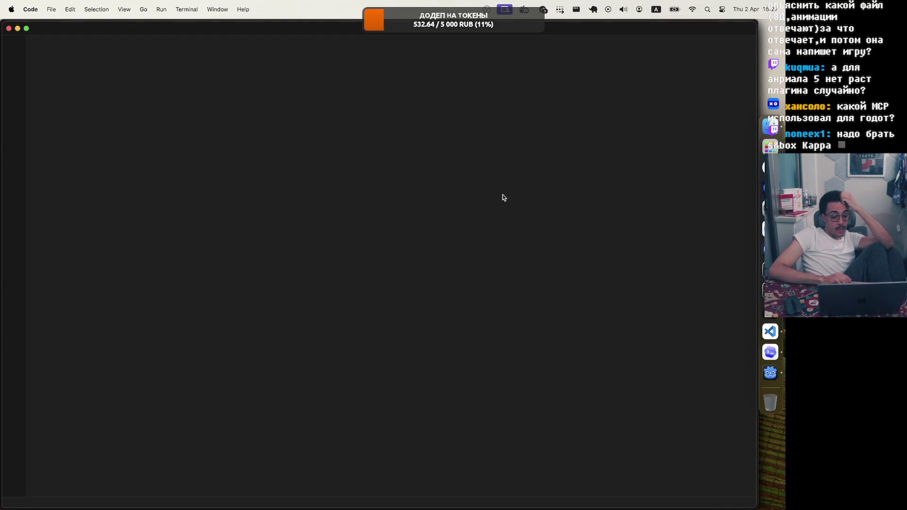
key("ctrl+Up")
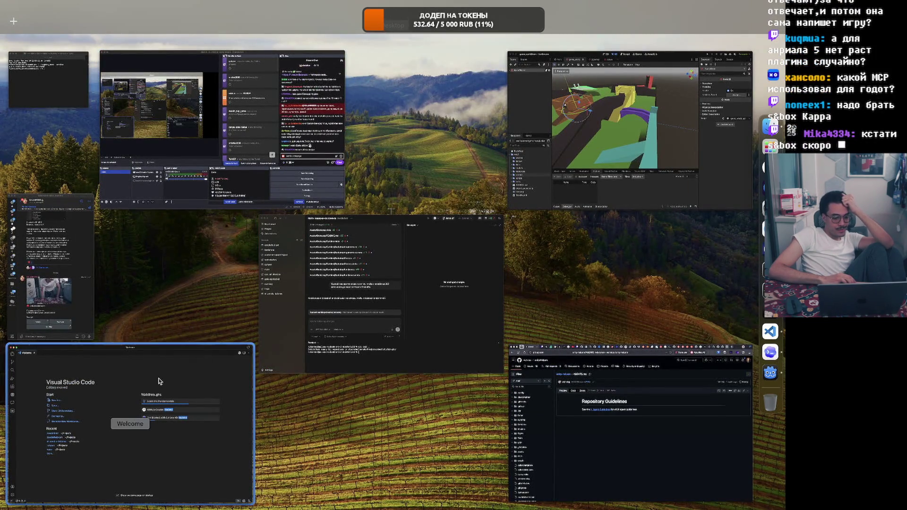
left_click(41, 123)
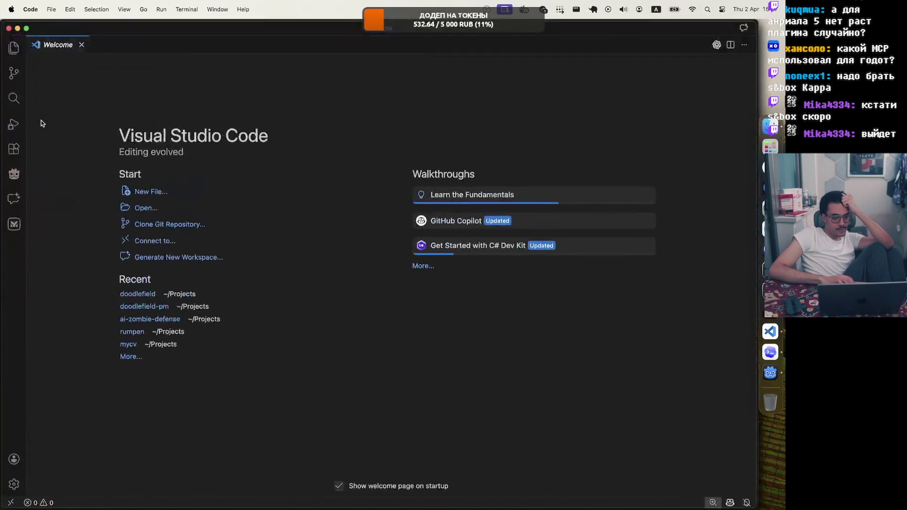
key("ctrl+Up")
left_click(22, 50)
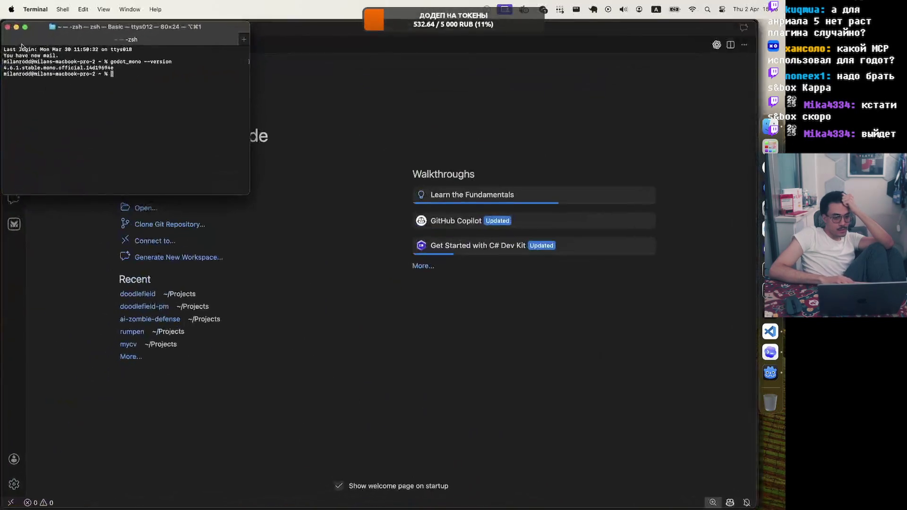
left_click(8, 27)
key("ctrl+Up")
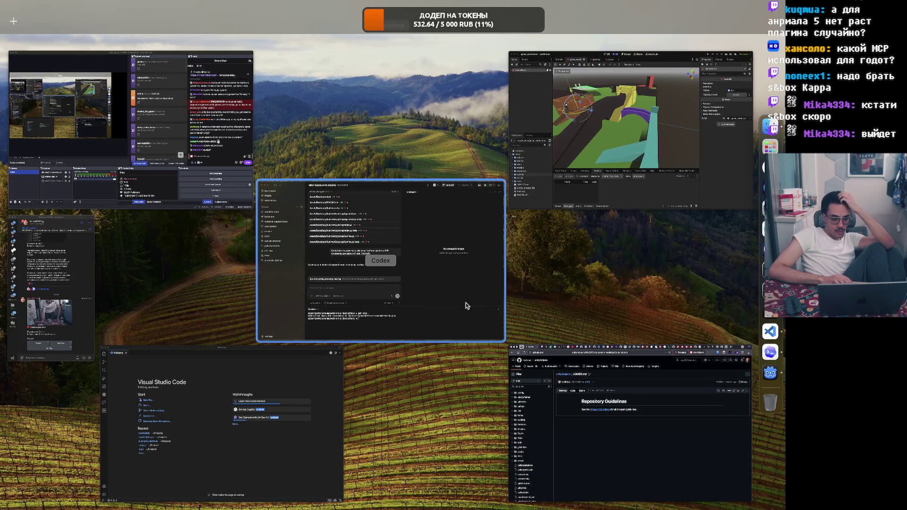
left_click(283, 472)
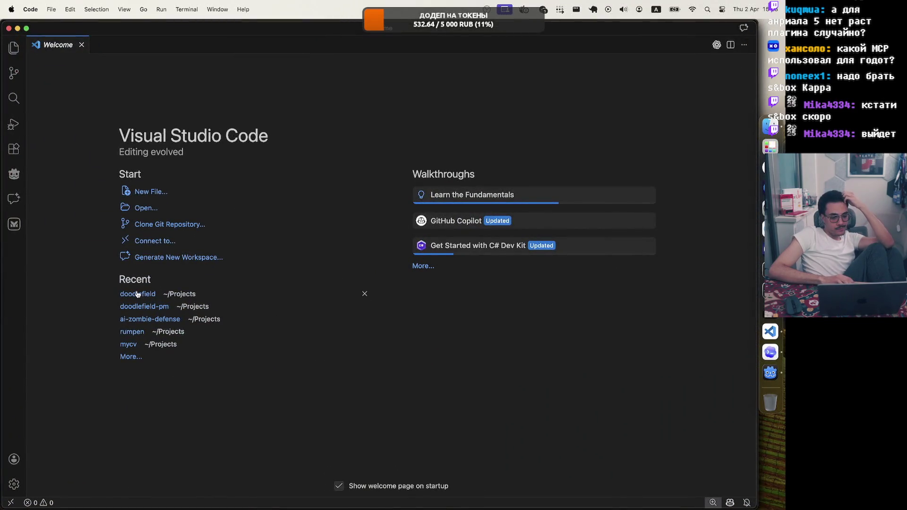
left_click(127, 357)
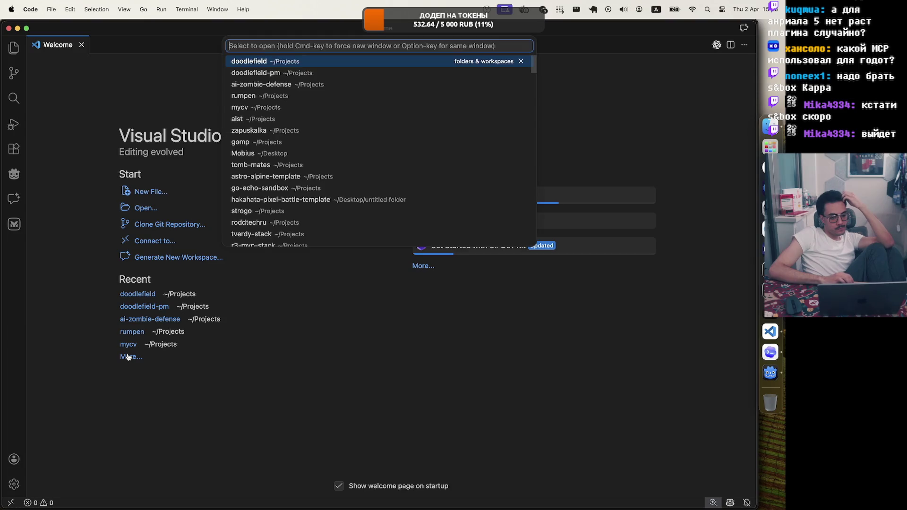
left_click(168, 82)
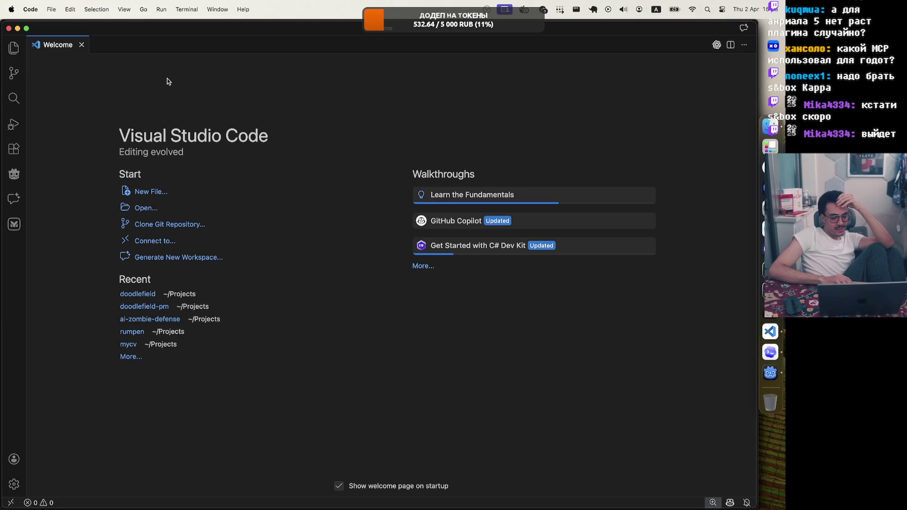
left_click(13, 177)
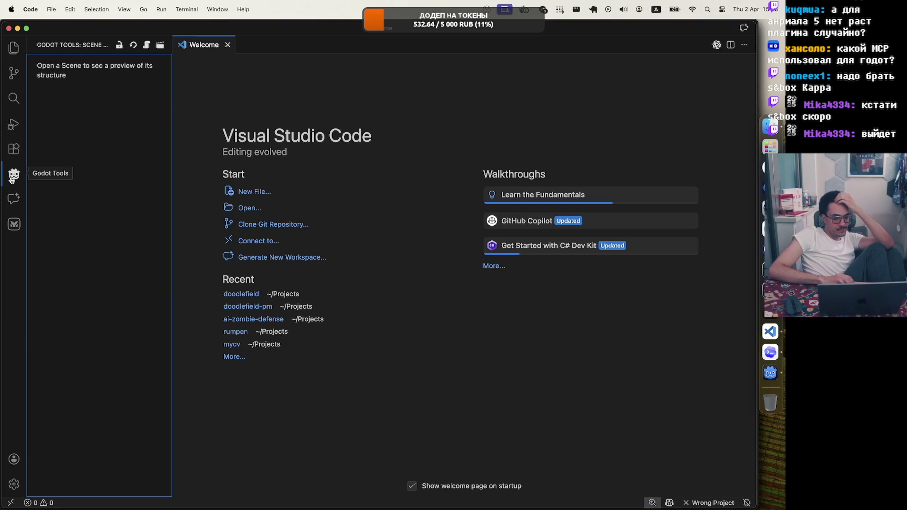
left_click(12, 179)
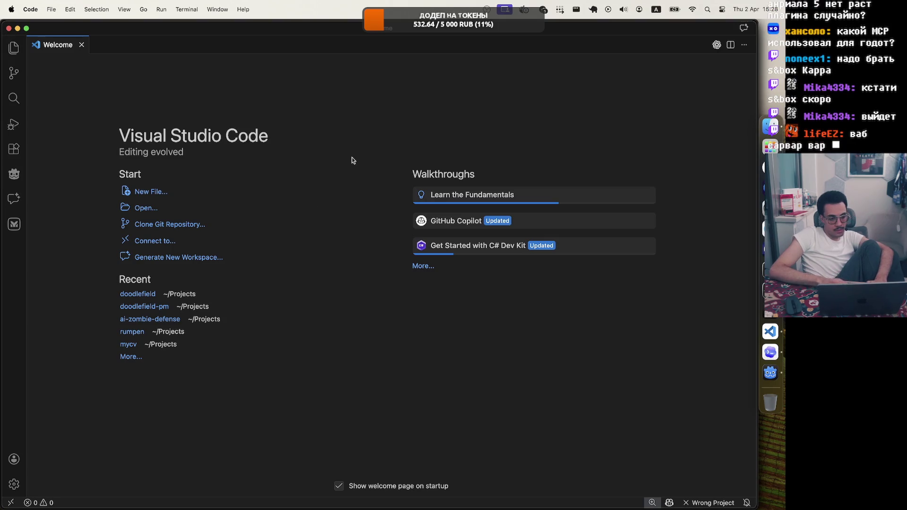
key("super+space")
key("Escape")
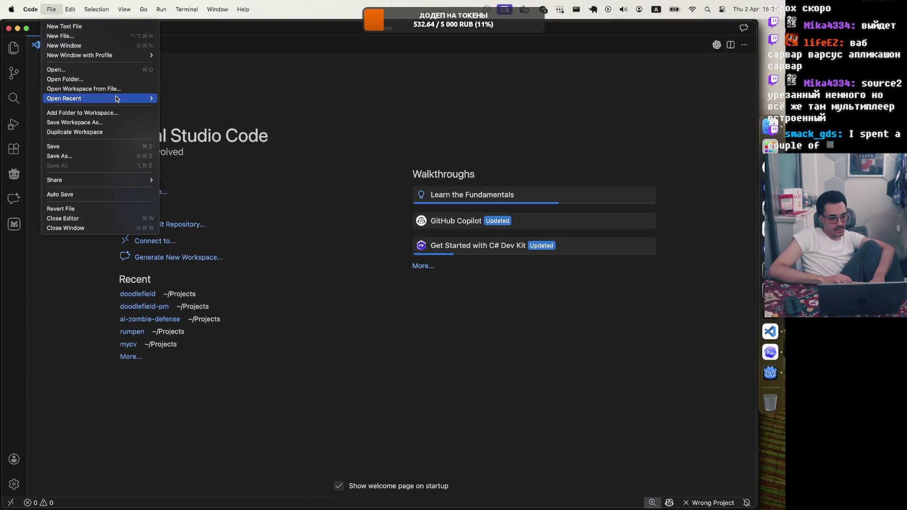
Step: Open the Projects/battlerune folder as the Visual Studio Code workspace
mouse_move(117, 99)
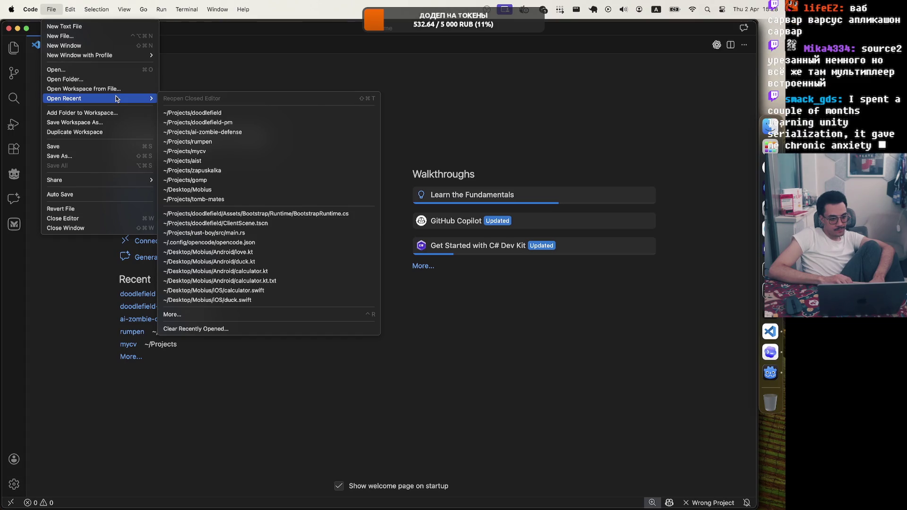
key("Escape")
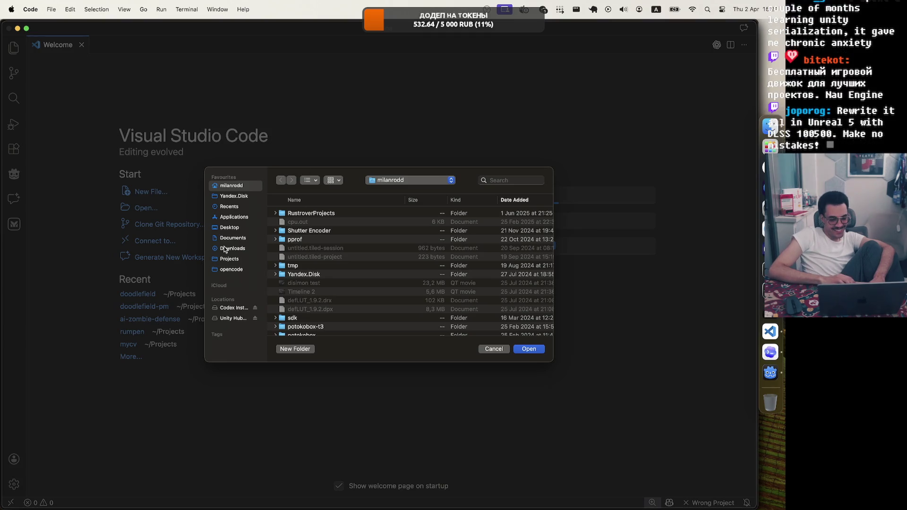
left_click(218, 260)
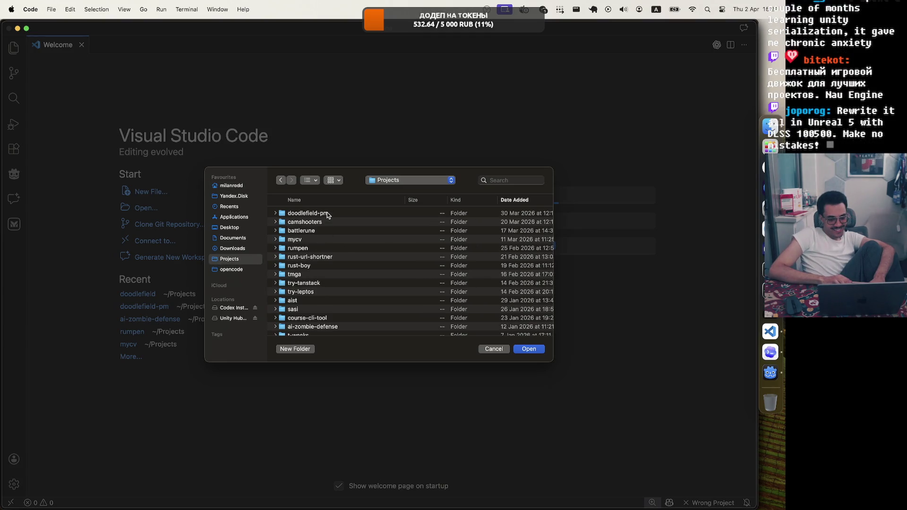
double_click(319, 231)
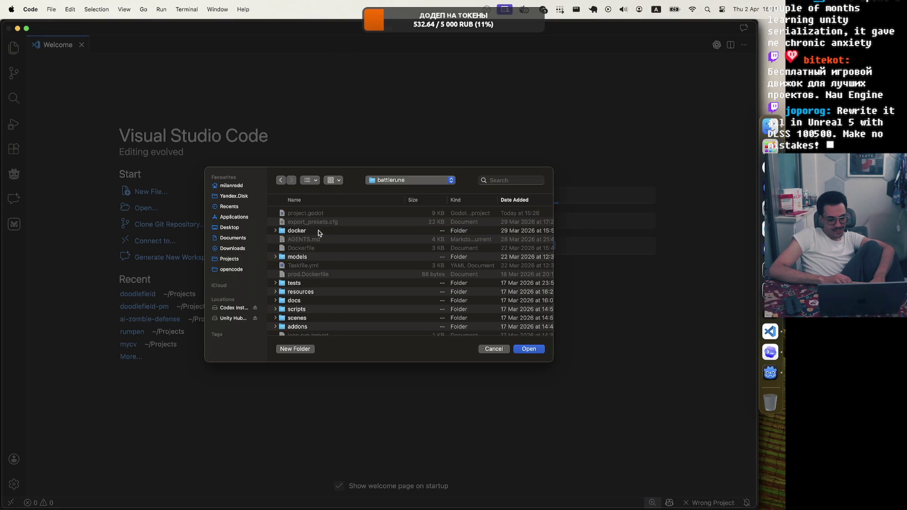
left_click(529, 351)
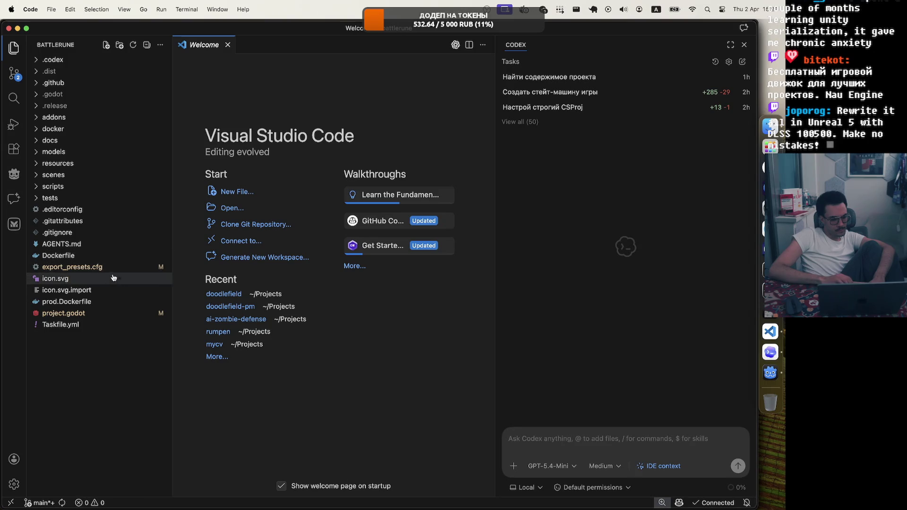
Step: Read through project.godot and export_presets.cfg, then return to the Godot editor
left_click(128, 317)
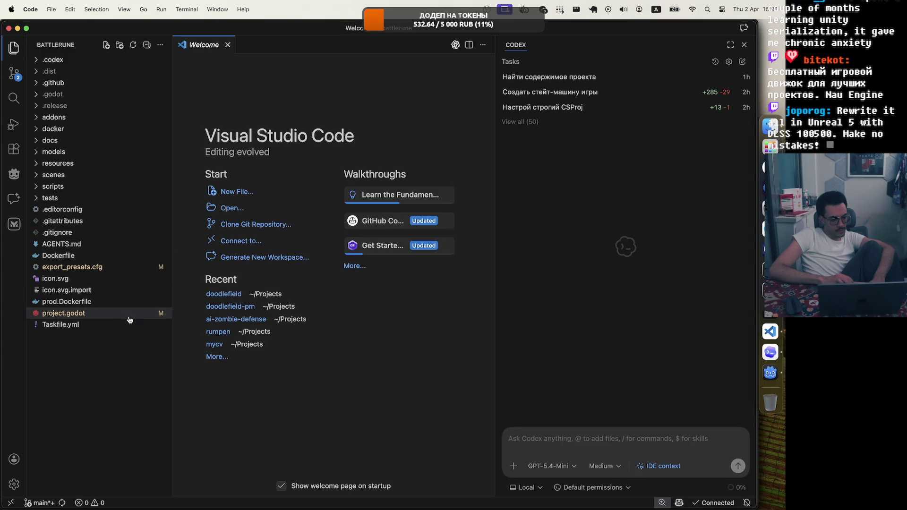
scroll(299, 304, "down", 3)
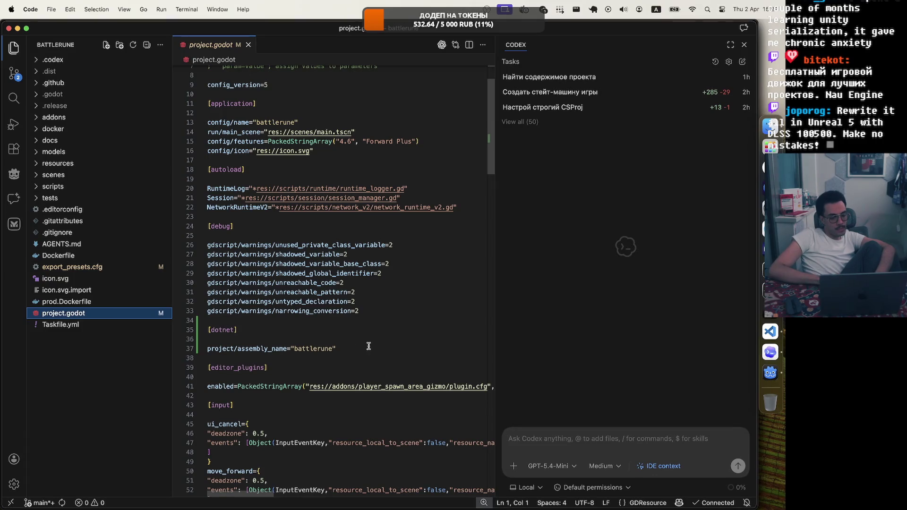
left_click(72, 266)
scroll(350, 338, "down", 3)
scroll(350, 338, "up", 2)
scroll(350, 338, "down", 3)
scroll(350, 338, "up", 5)
left_click(379, 128)
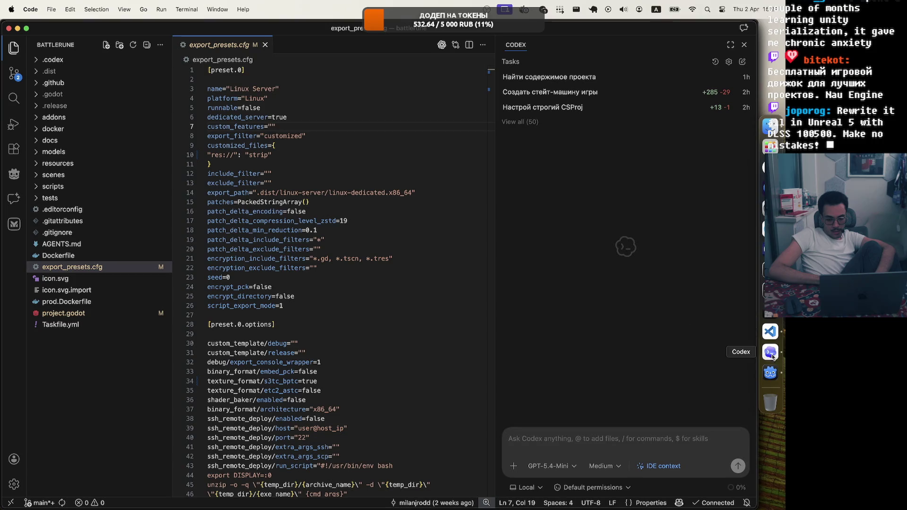
left_click(770, 373)
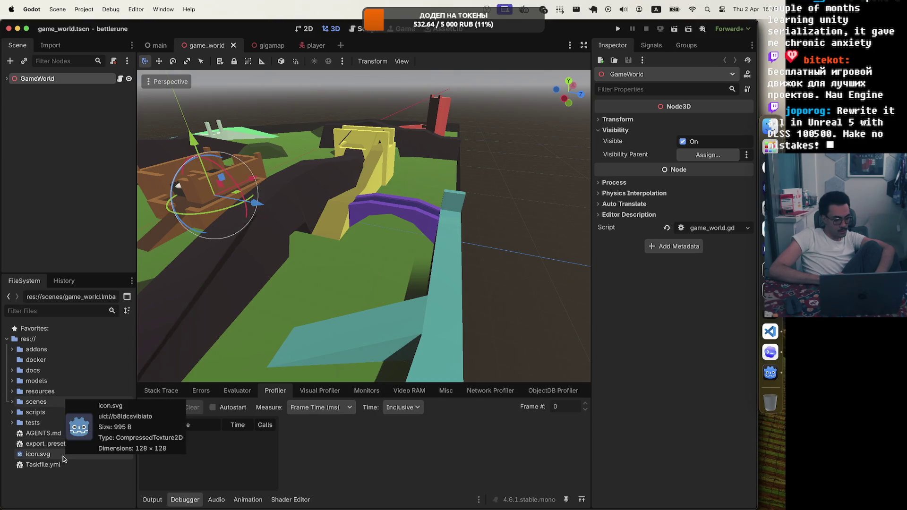
Step: Expand the scenes folder and open the GameWorld node's game_world.gd script
left_click(12, 402)
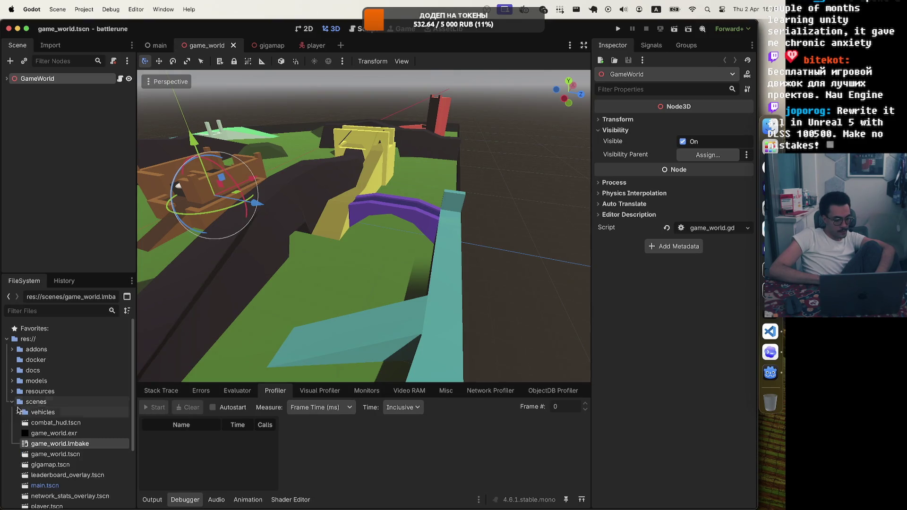
scroll(61, 432, "down", 3)
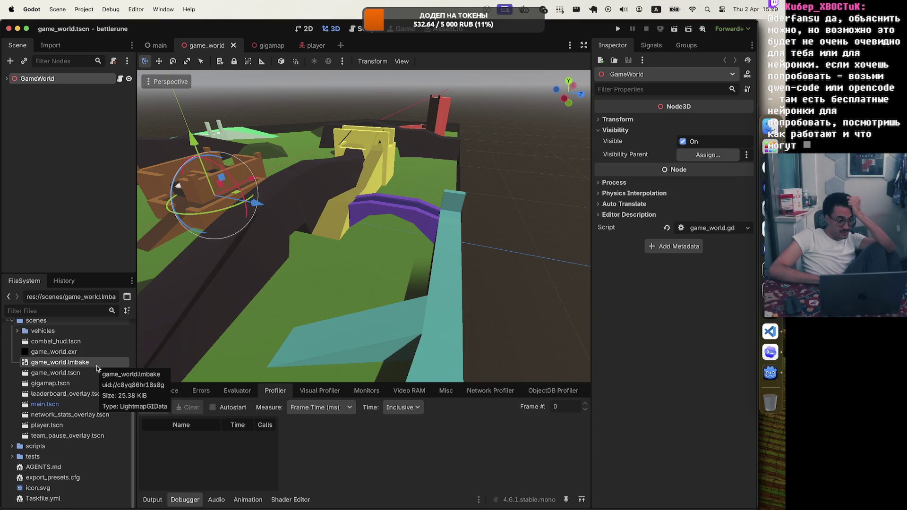
scroll(97, 369, "up", 4)
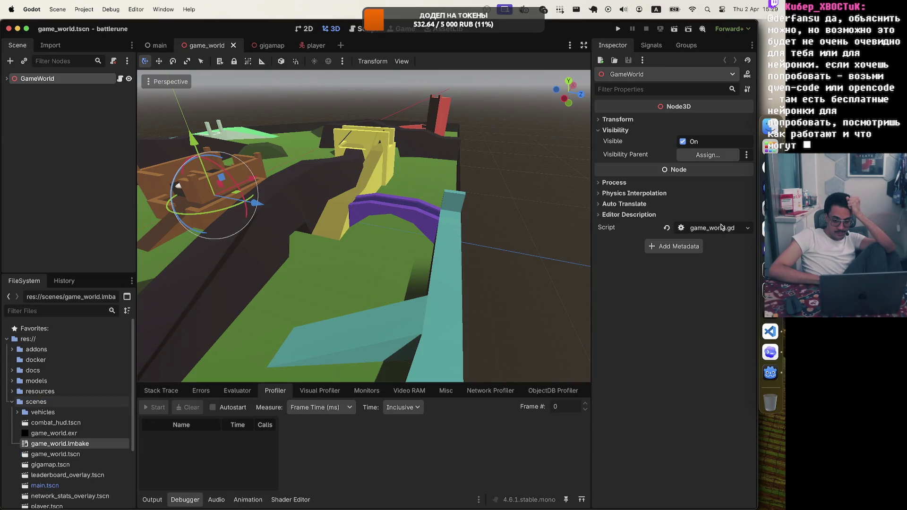
left_click(722, 228)
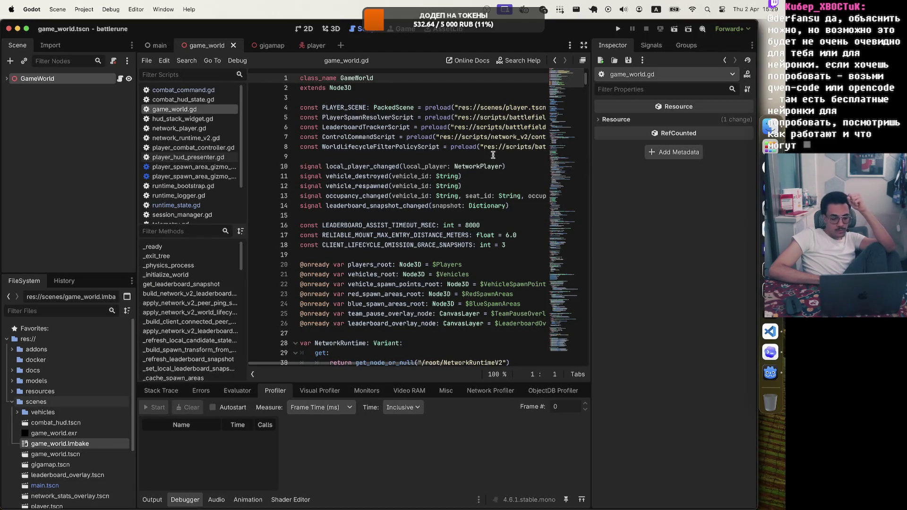
scroll(493, 154, "down", 2)
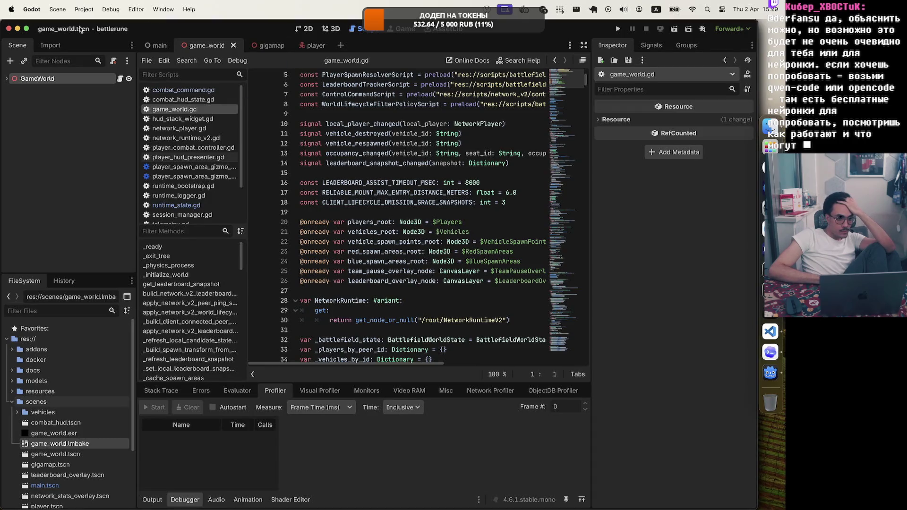
left_click(84, 9)
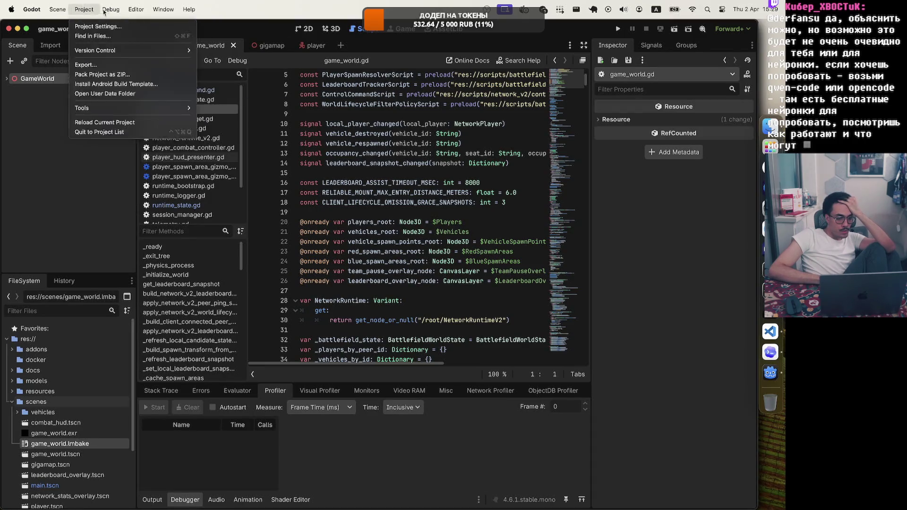
Step: Show Project Settings' Globals > Autoload list and open the Session autoload's session_manager.gd
mouse_move(71, 18)
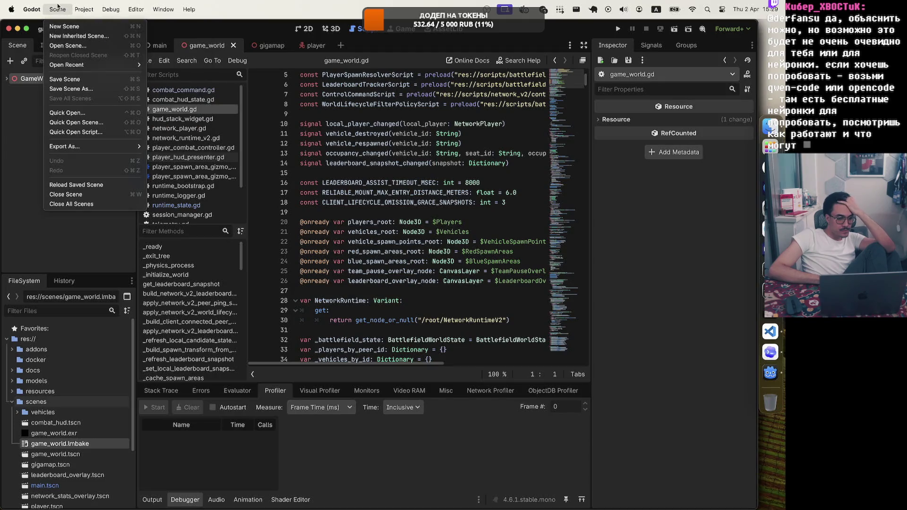
left_click(95, 26)
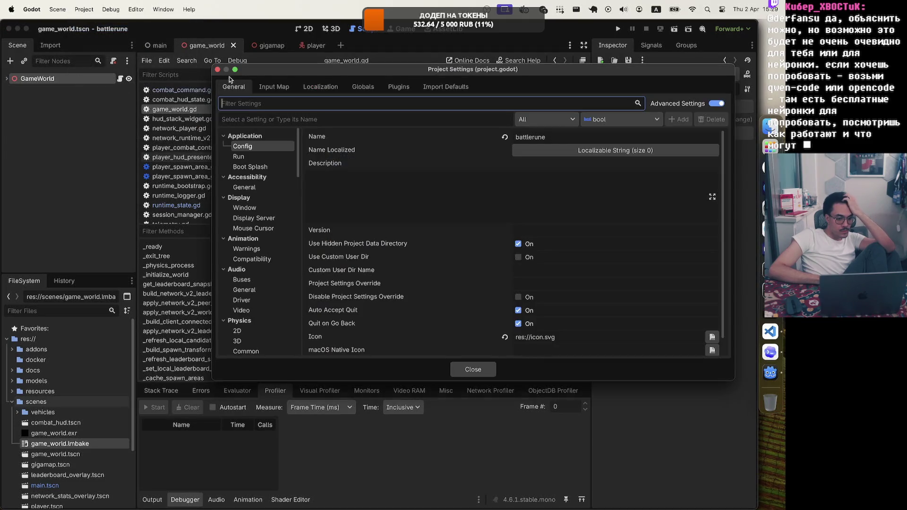
left_click(269, 87)
left_click(318, 87)
left_click(363, 89)
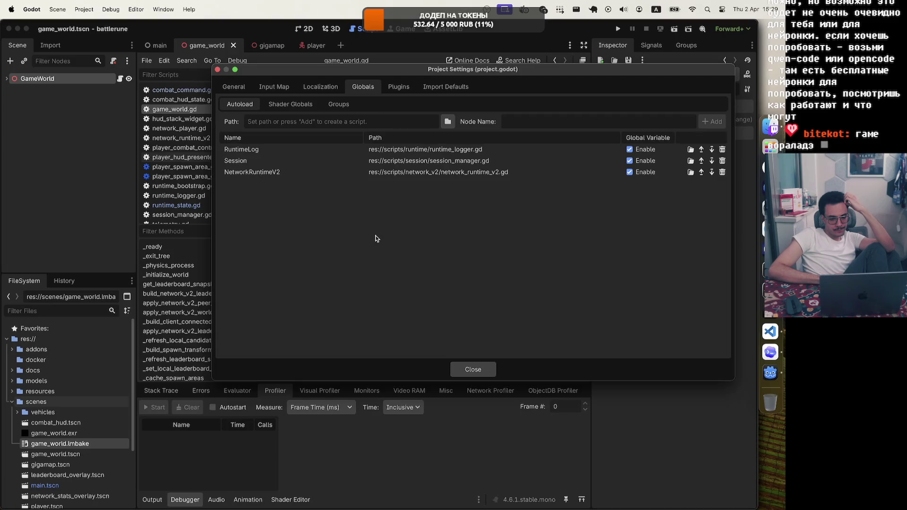
double_click(399, 160)
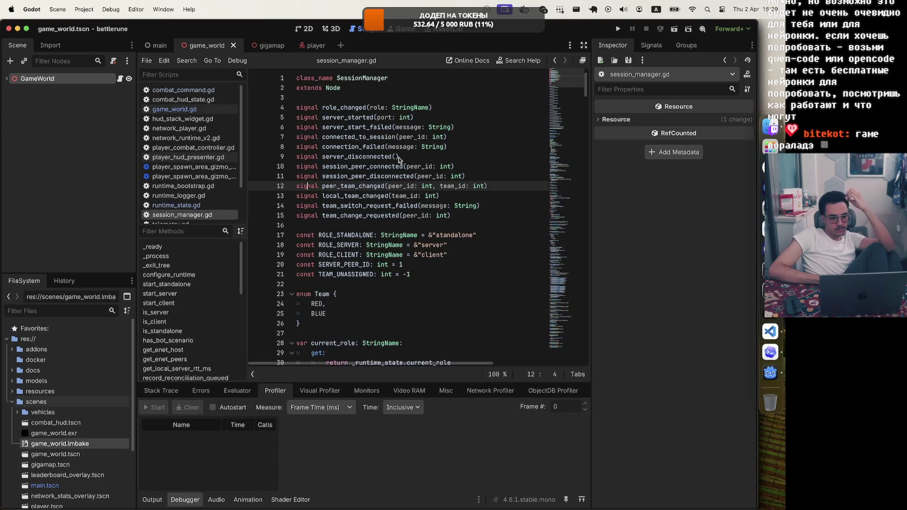
Step: Scroll session_manager.gd from about line 280 to 400, reaching the request_team_change_rpc and receive_team_switch_failed_rpc handlers
scroll(399, 160, "down", 10)
scroll(399, 160, "down", 20)
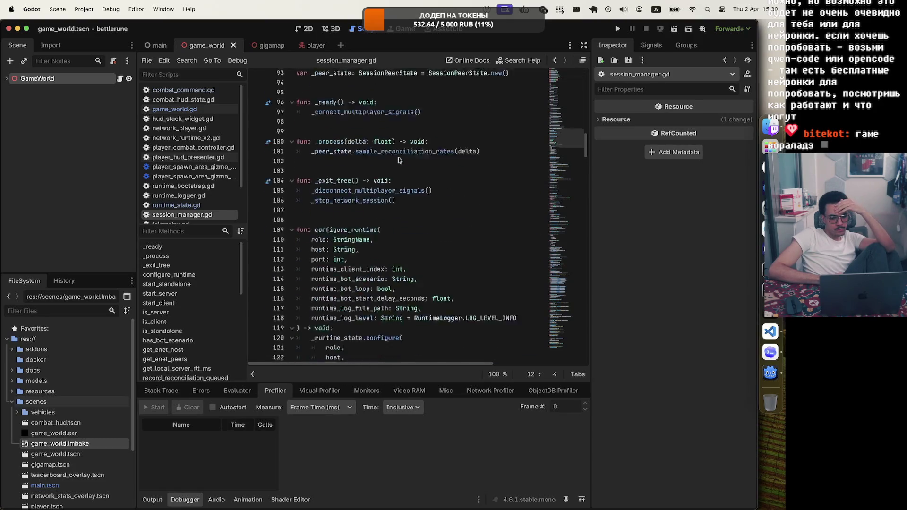
scroll(399, 160, "down", 1)
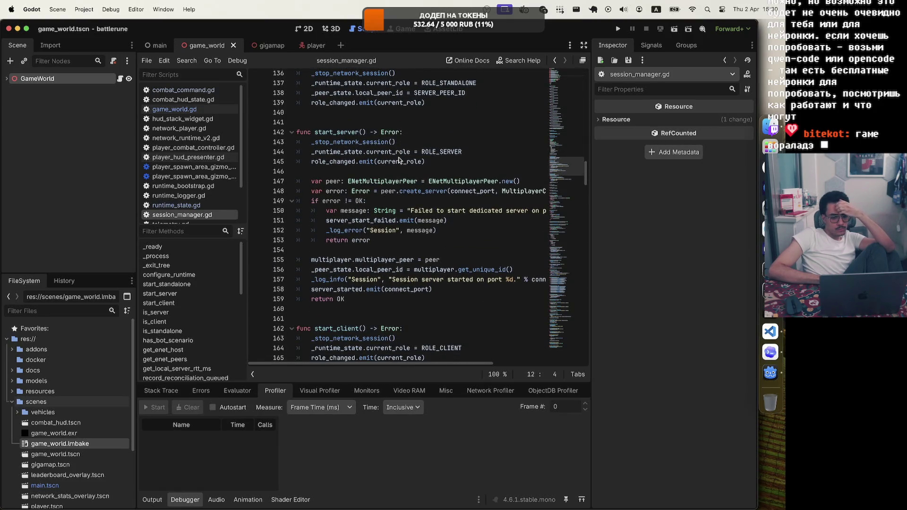
scroll(399, 161, "down", 12)
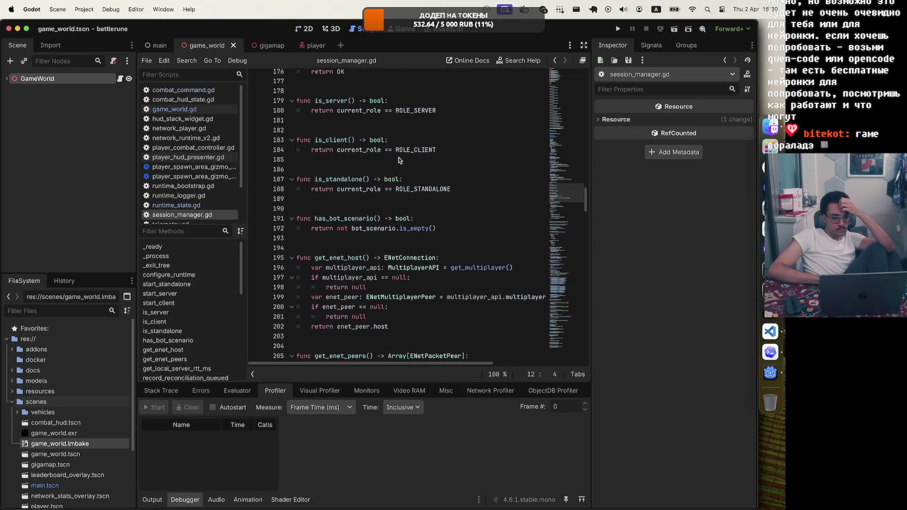
scroll(399, 161, "down", 10)
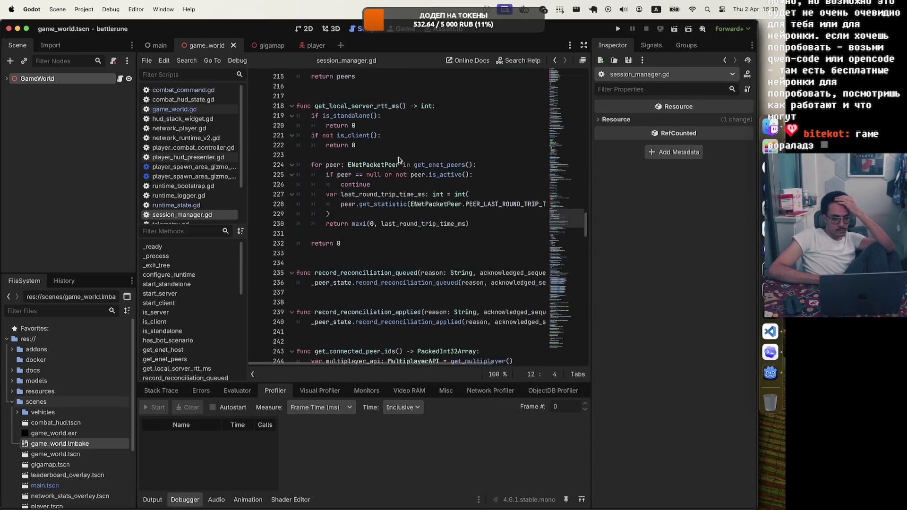
scroll(399, 161, "down", 7)
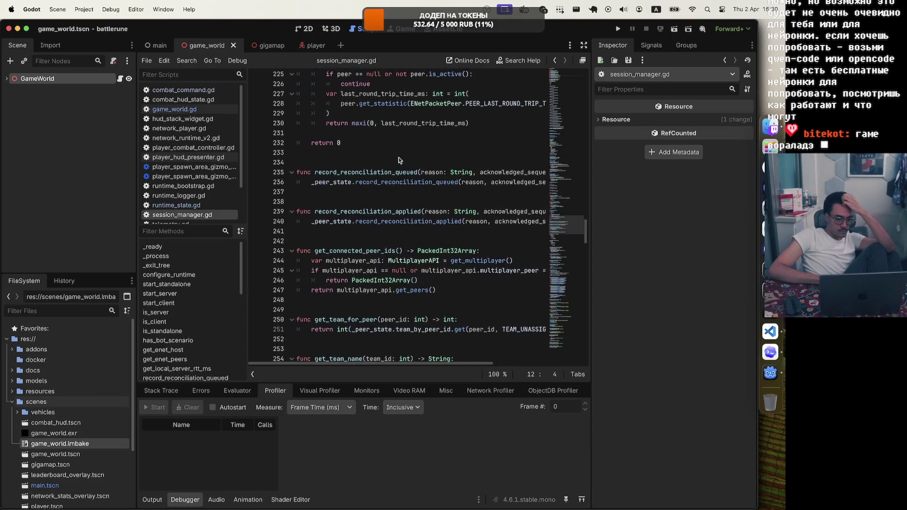
scroll(399, 160, "down", 10)
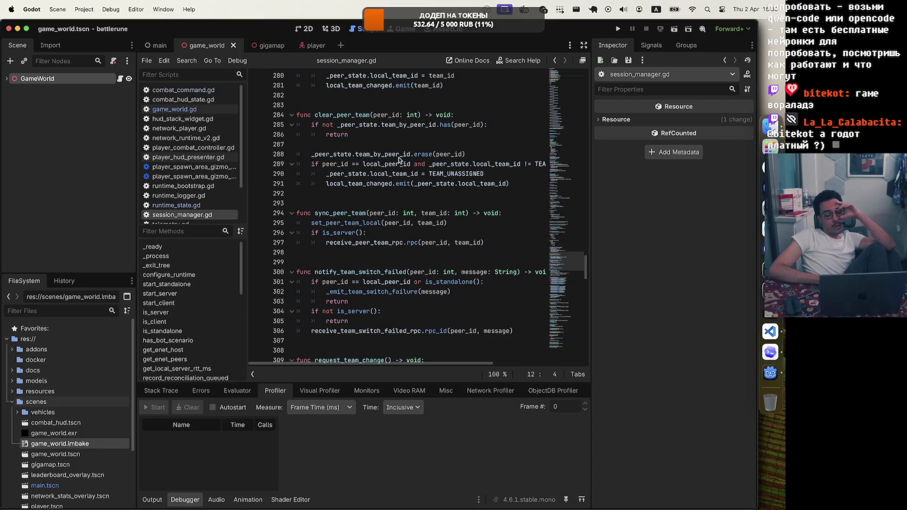
scroll(399, 161, "down", 5)
scroll(399, 161, "down", 10)
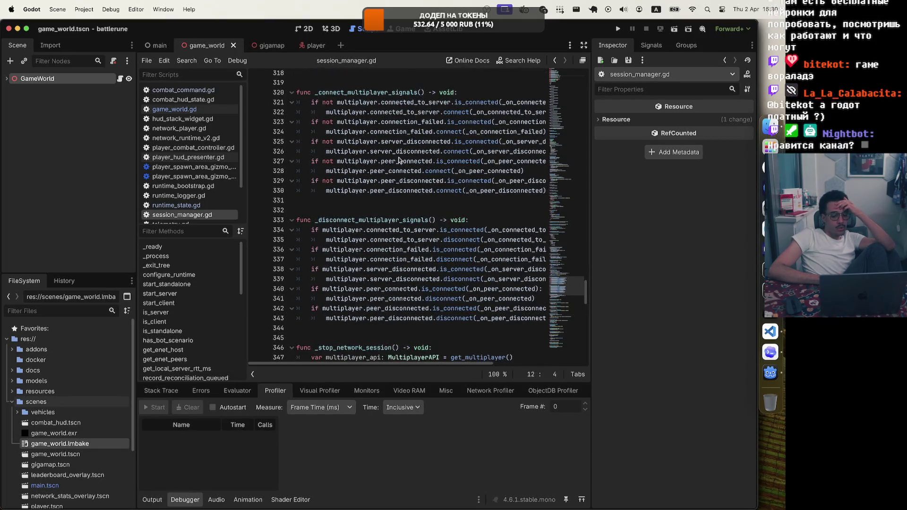
scroll(399, 161, "down", 1)
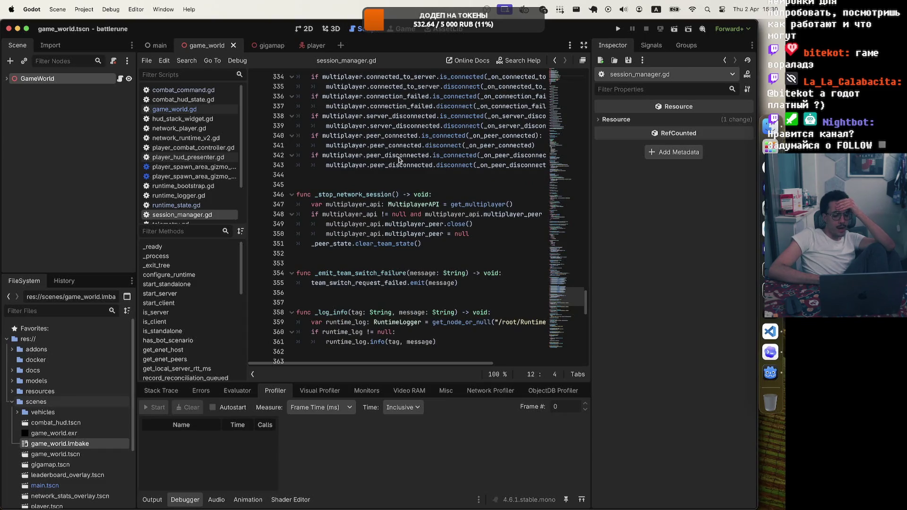
scroll(399, 160, "down", 5)
scroll(399, 161, "down", 4)
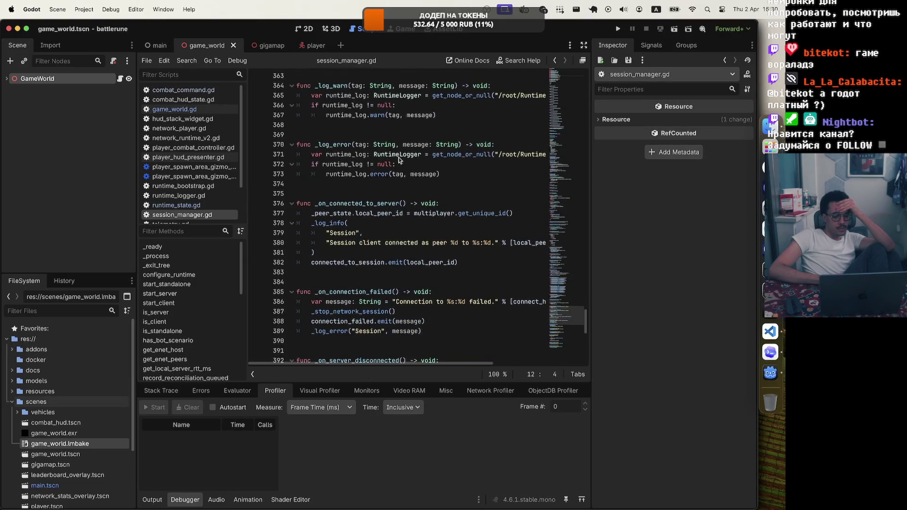
scroll(399, 161, "down", 12)
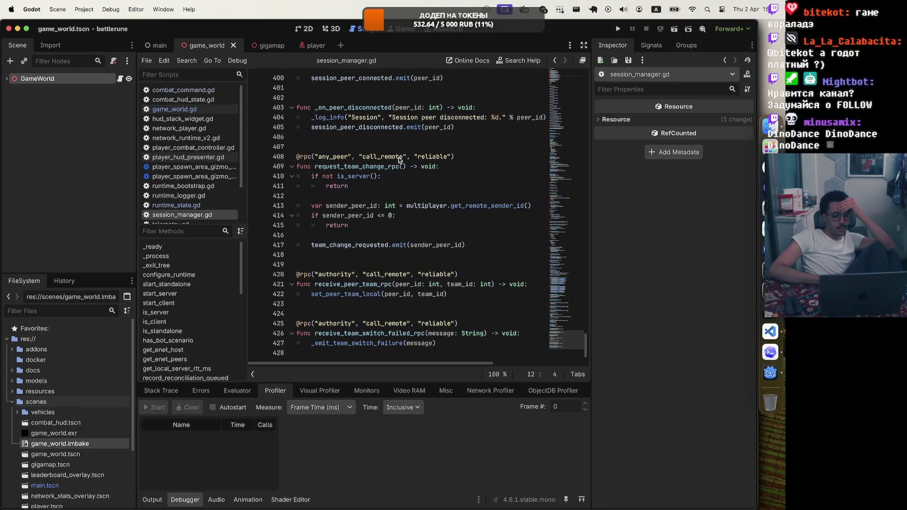
Step: Expand GameWorld in the Scene dock, widen the scene and file panels, and collapse the gigamap node
left_click(7, 78)
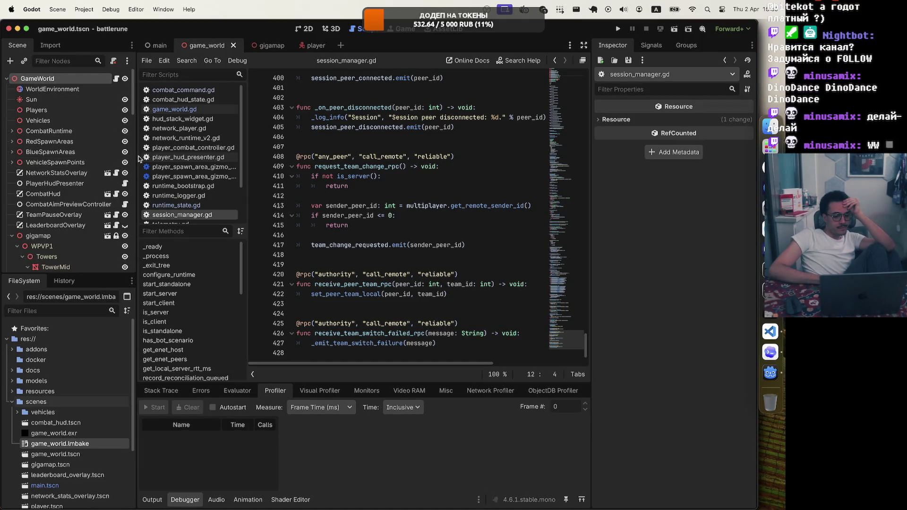
left_click_drag(135, 156, 159, 155)
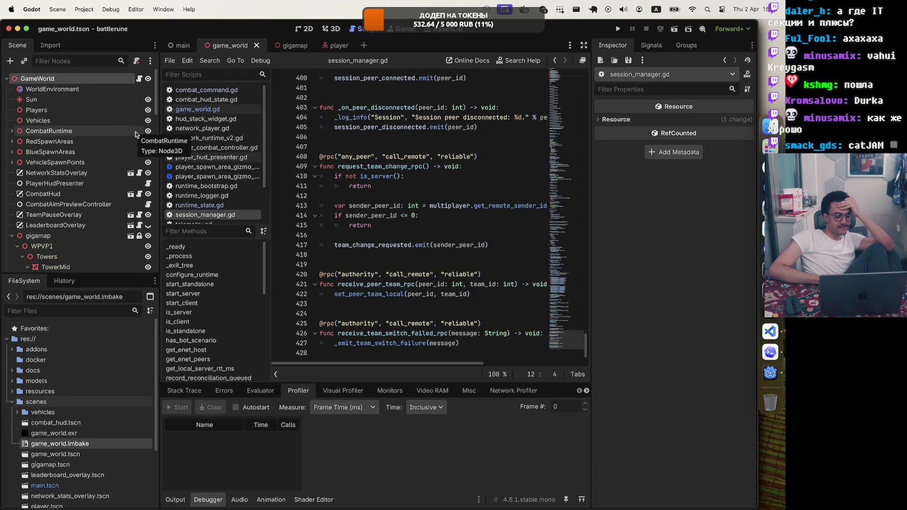
scroll(51, 151, "down", 5)
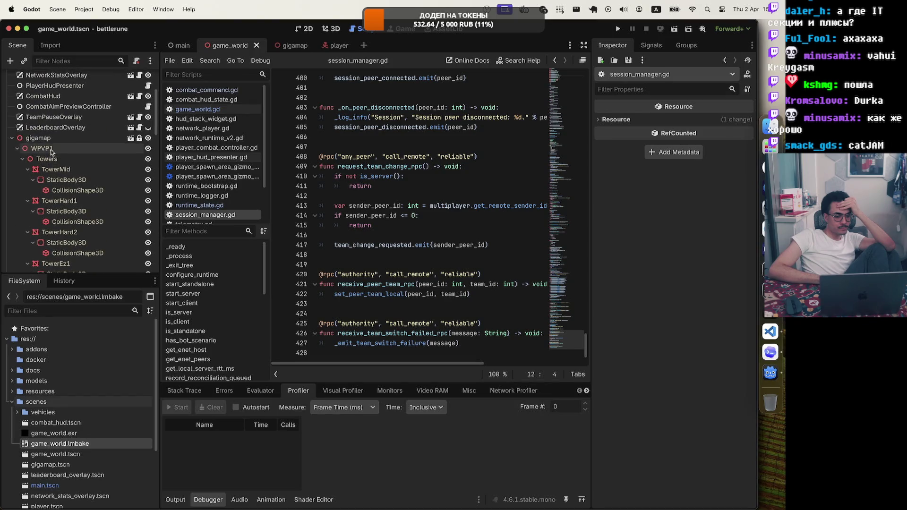
left_click(12, 138)
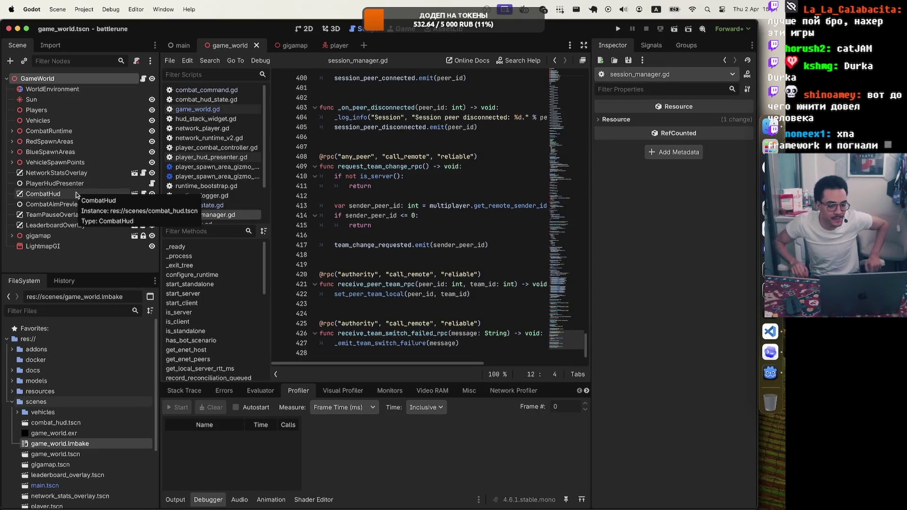
scroll(417, 195, "up", 20)
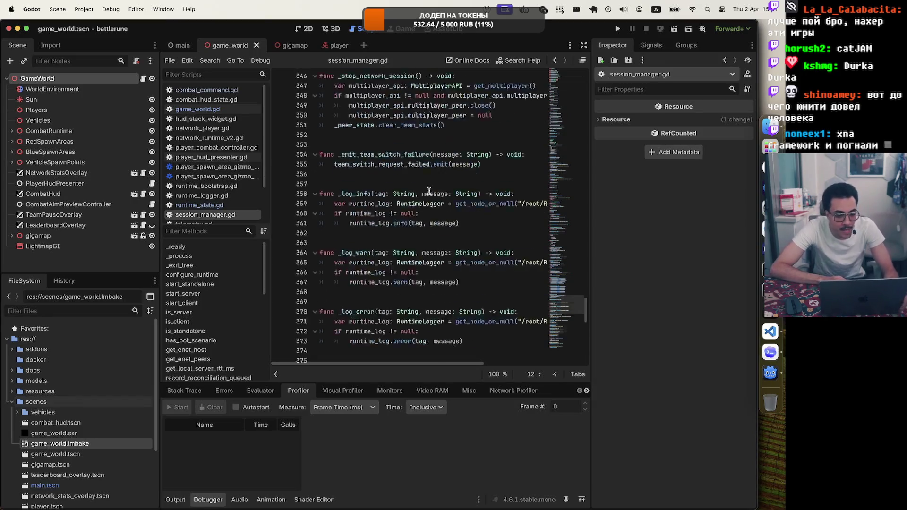
scroll(417, 194, "left", 5)
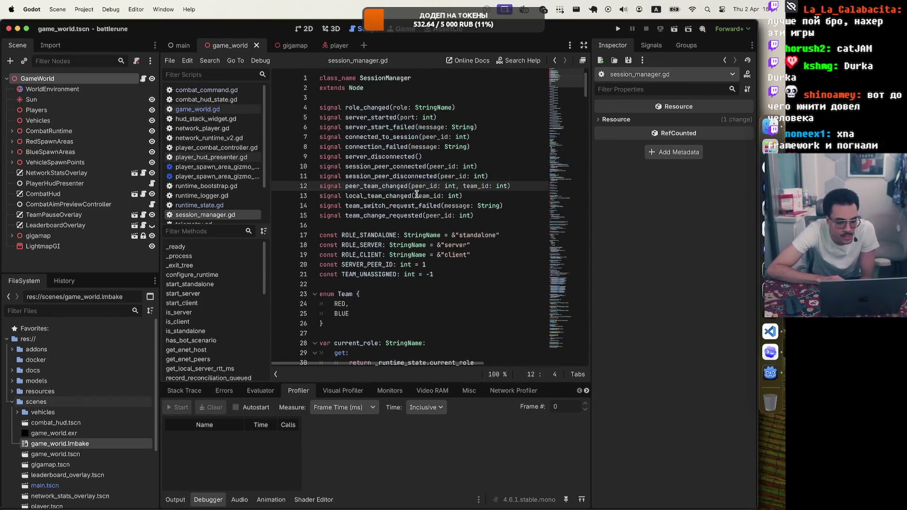
left_click(583, 43)
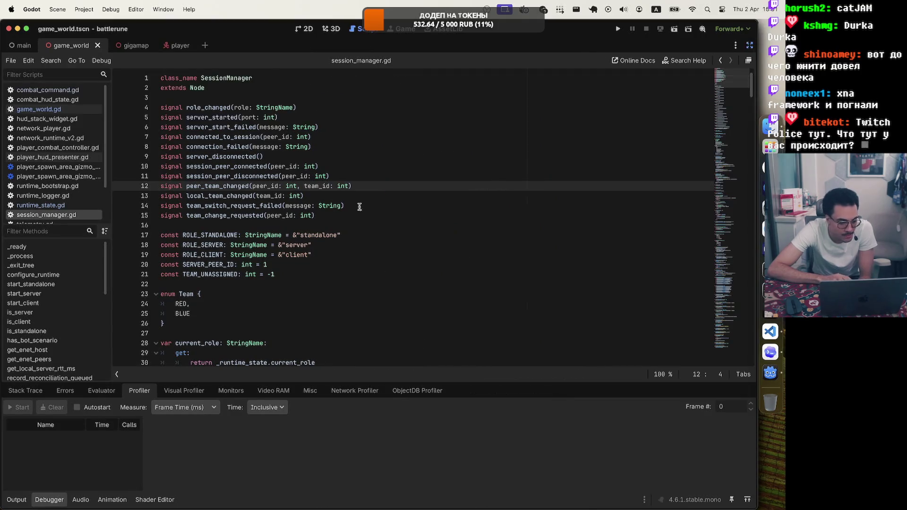
scroll(337, 231, "down", 15)
scroll(336, 231, "down", 20)
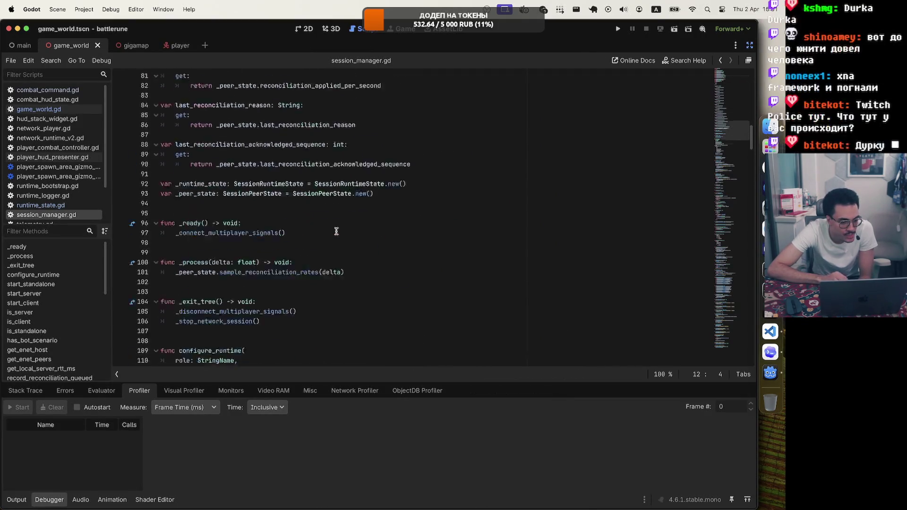
scroll(336, 231, "down", 20)
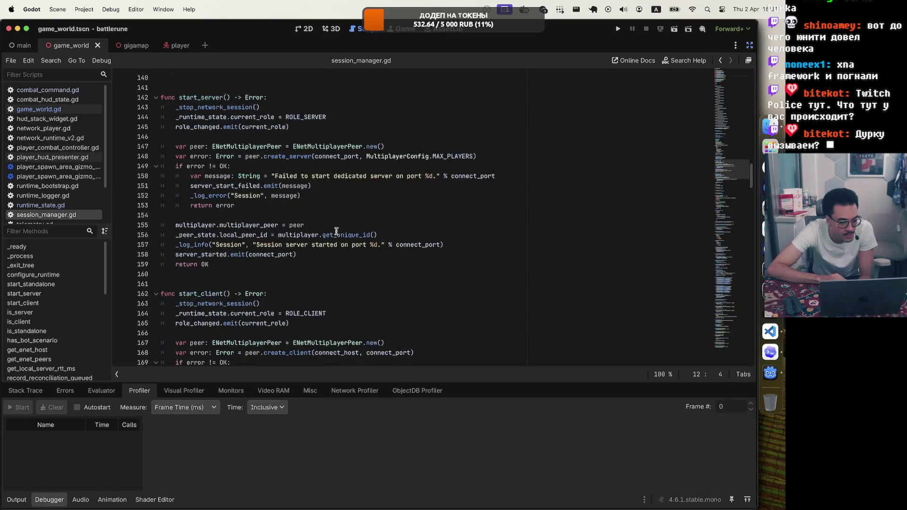
scroll(336, 231, "down", 14)
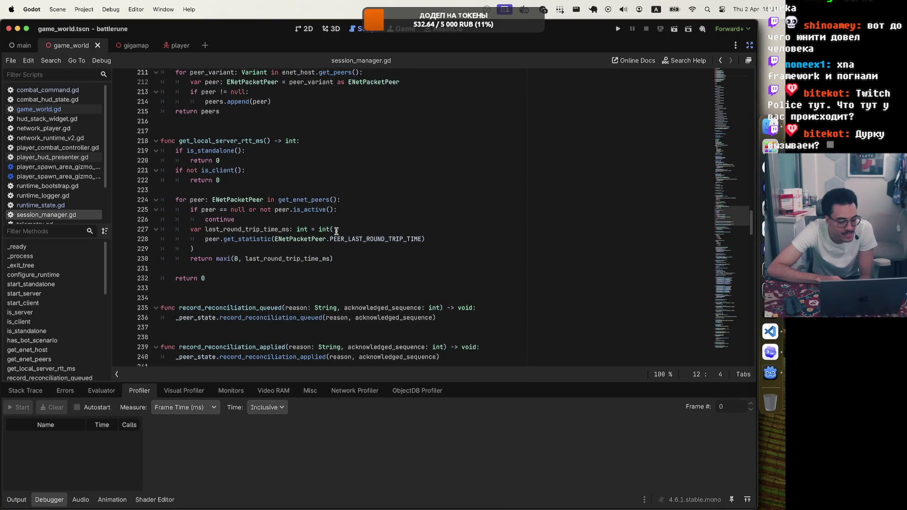
scroll(336, 231, "down", 7)
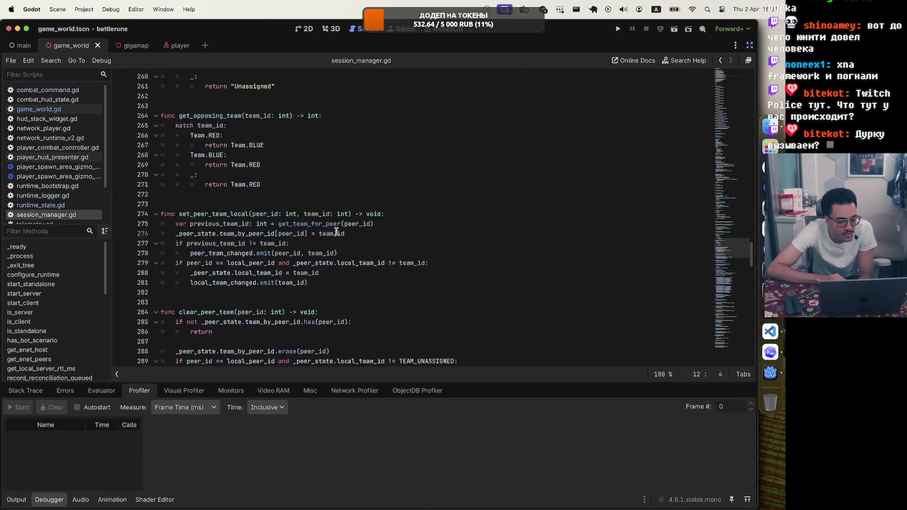
scroll(337, 231, "down", 19)
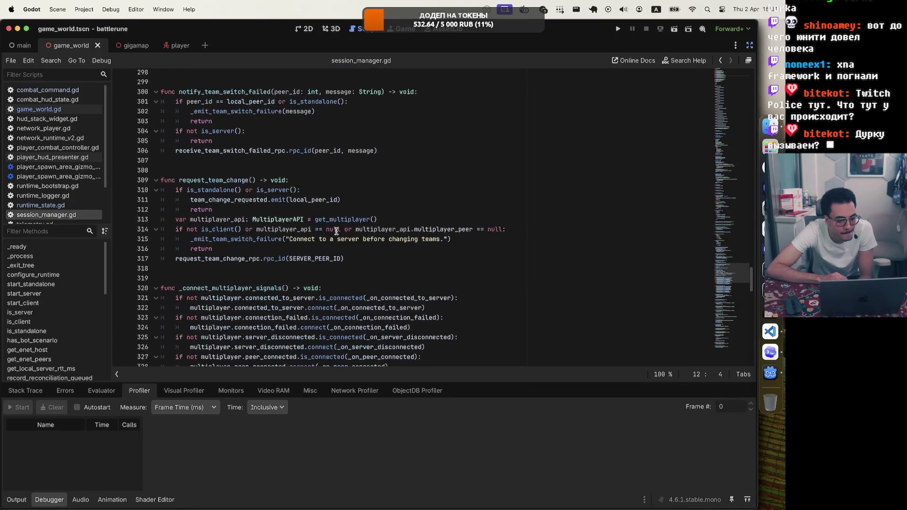
scroll(336, 231, "up", 1)
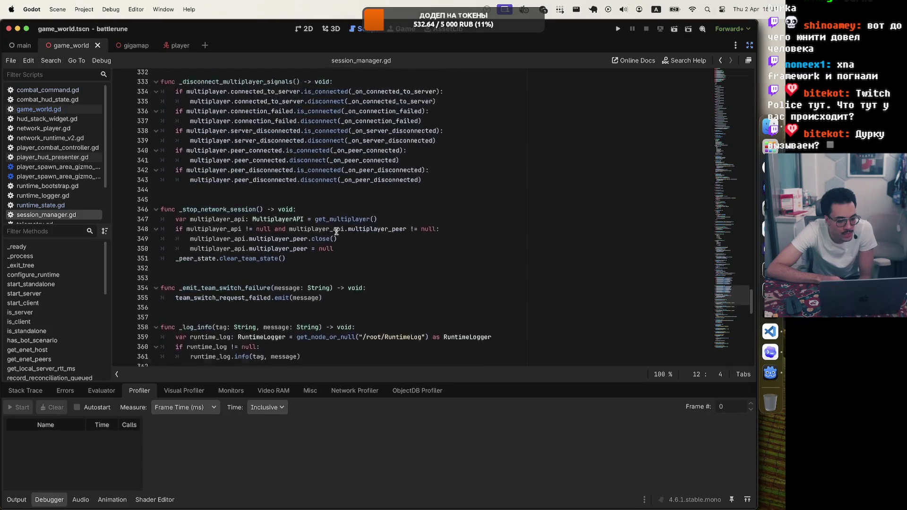
left_click(356, 111)
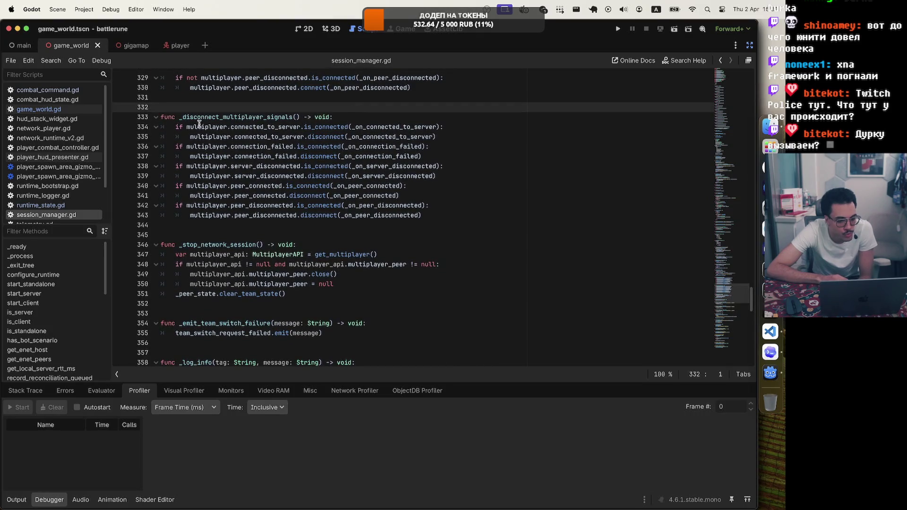
left_click(175, 125)
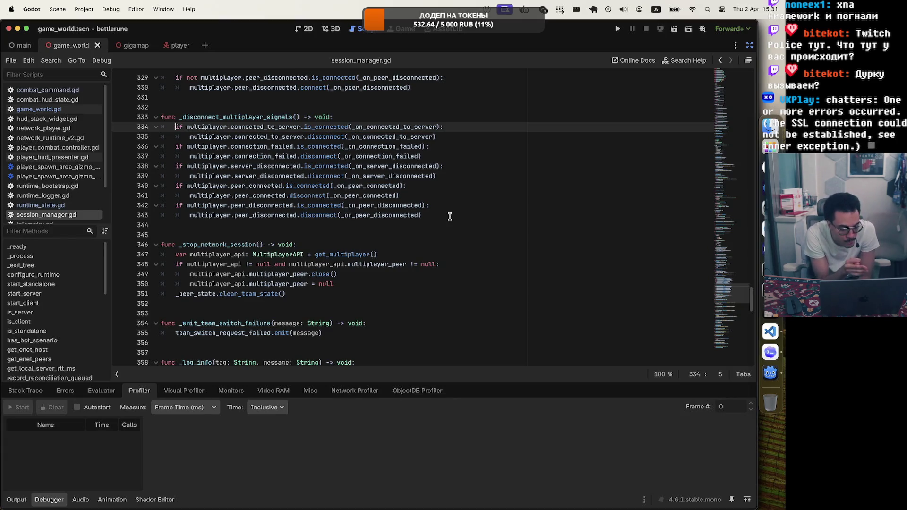
left_click(450, 216)
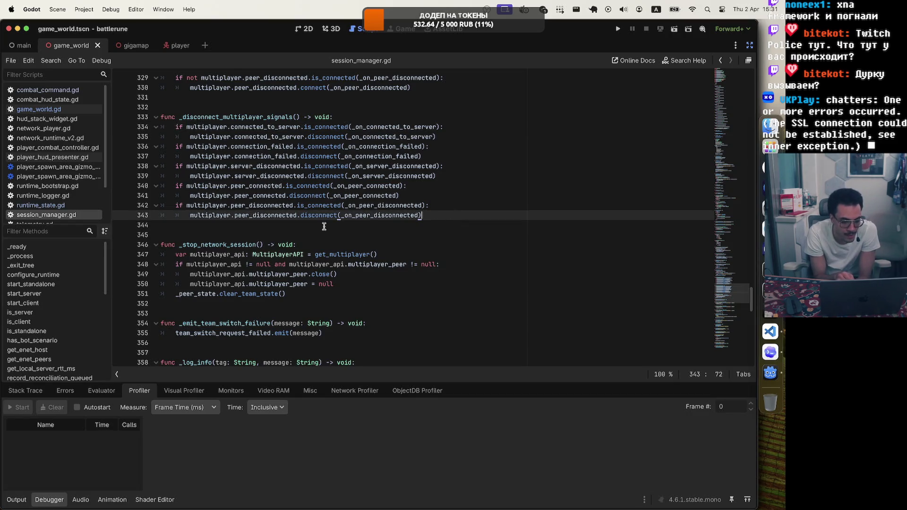
scroll(437, 263, "down", 5)
scroll(437, 263, "down", 10)
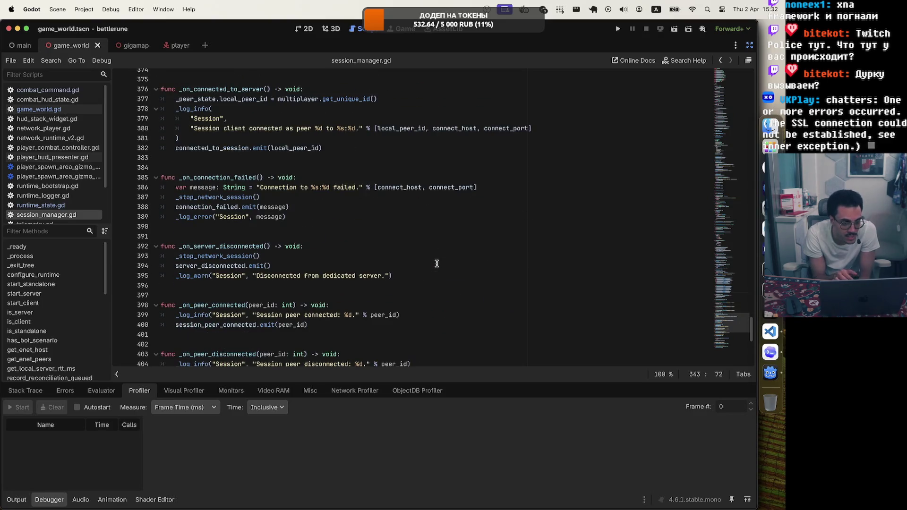
scroll(437, 263, "down", 8)
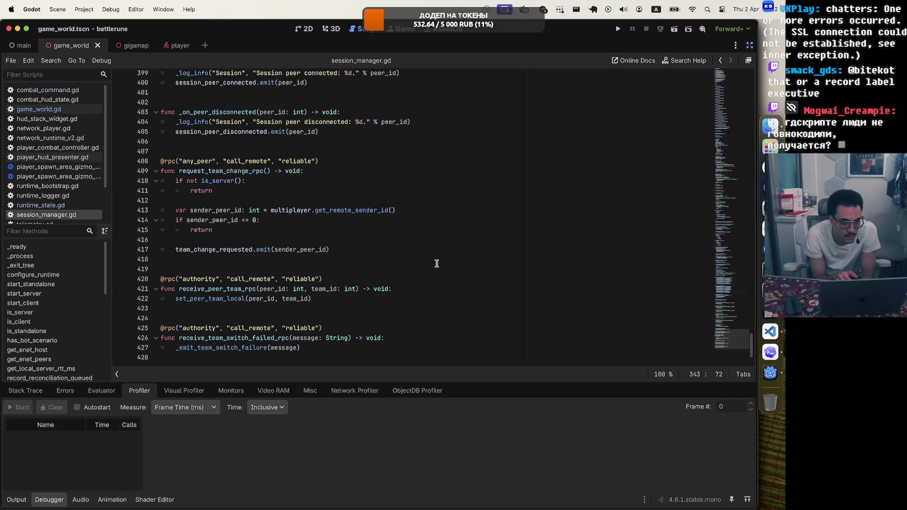
scroll(437, 263, "up", 20)
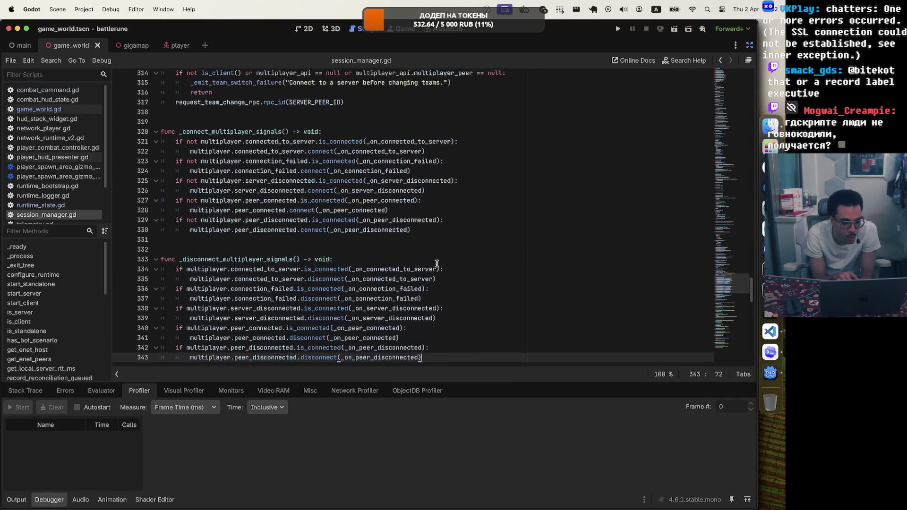
scroll(437, 263, "down", 7)
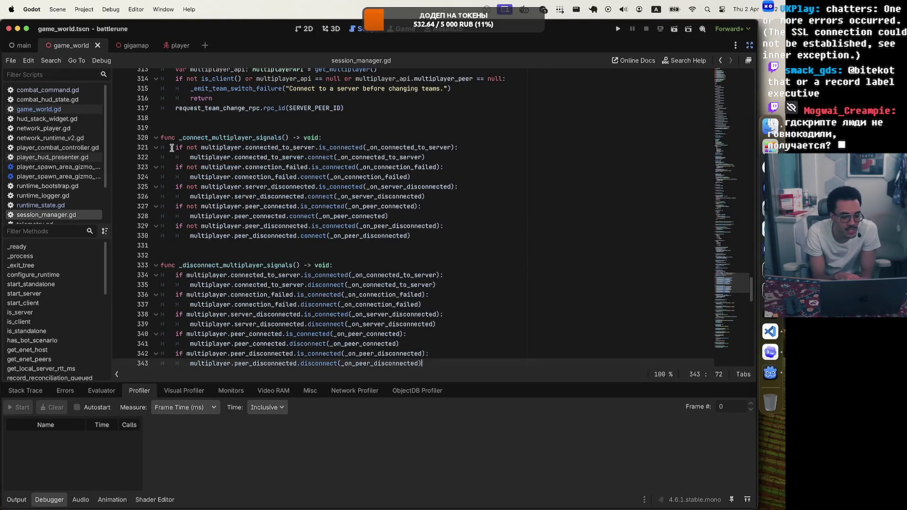
left_click_drag(174, 147, 465, 155)
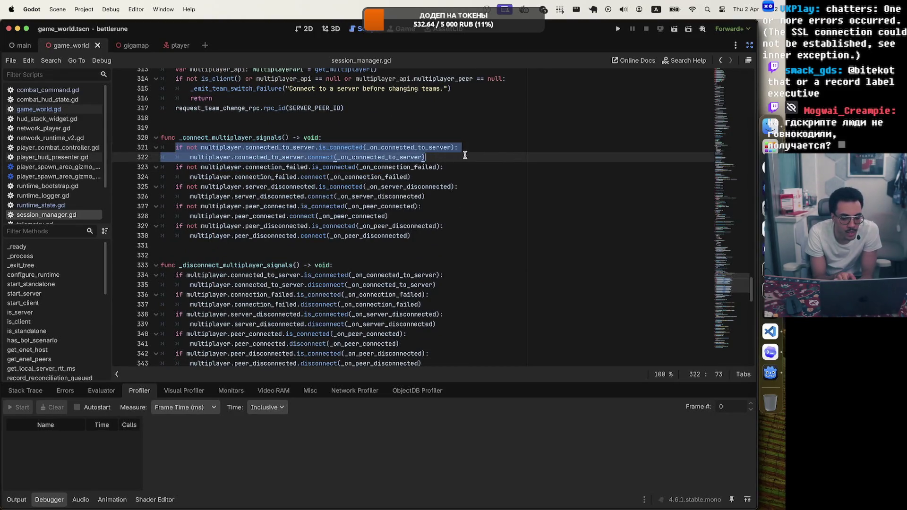
left_click(465, 155)
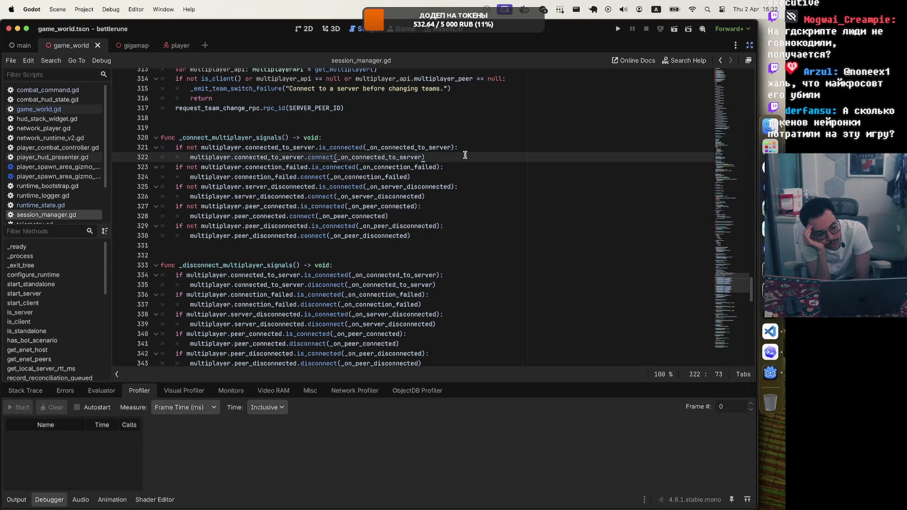
left_click_drag(168, 150, 423, 163)
left_click(463, 160)
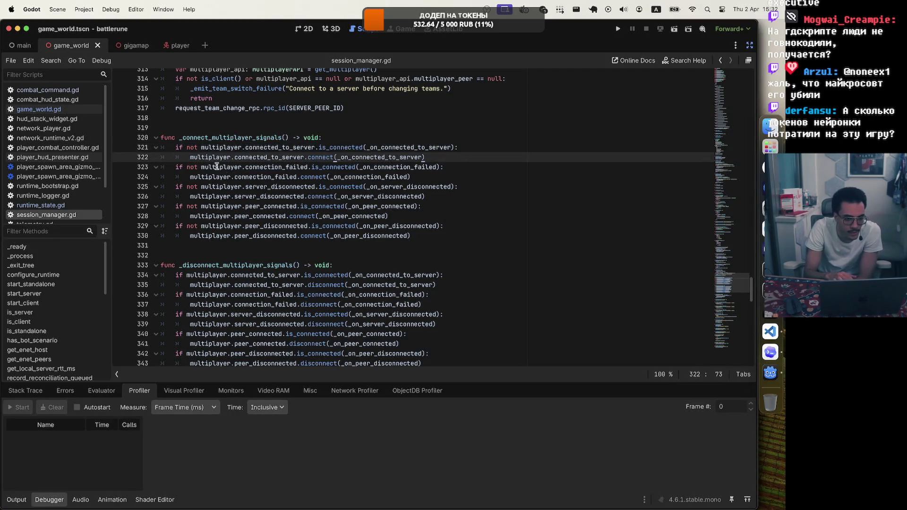
scroll(257, 184, "up", 8)
scroll(257, 185, "up", 12)
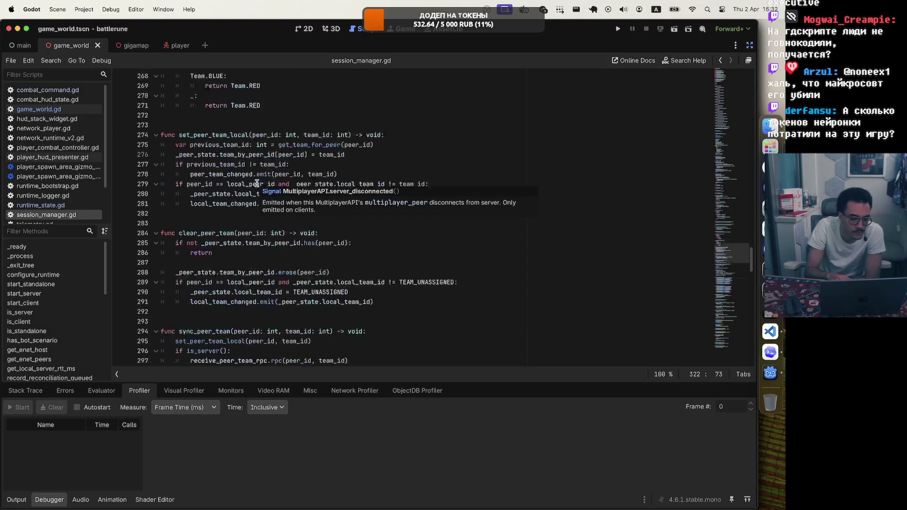
left_click(290, 134)
left_click(289, 155)
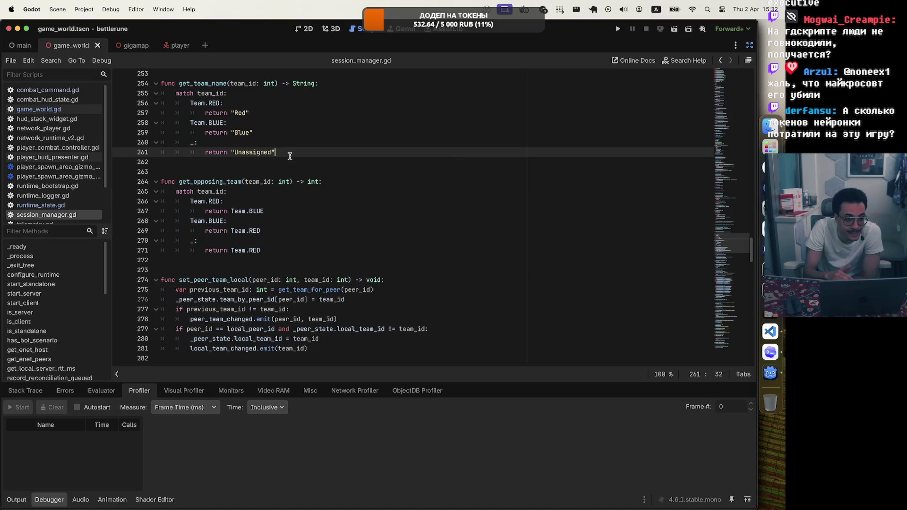
scroll(290, 156, "up", 13)
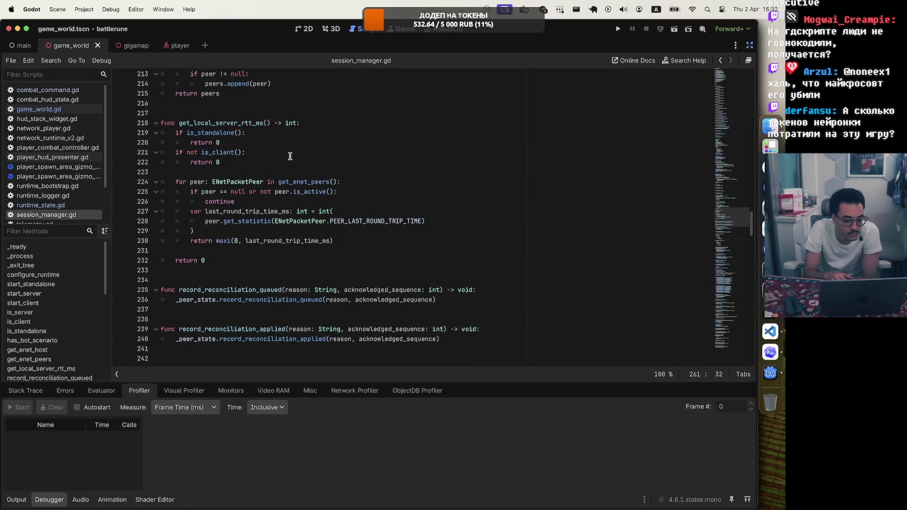
scroll(290, 156, "down", 5)
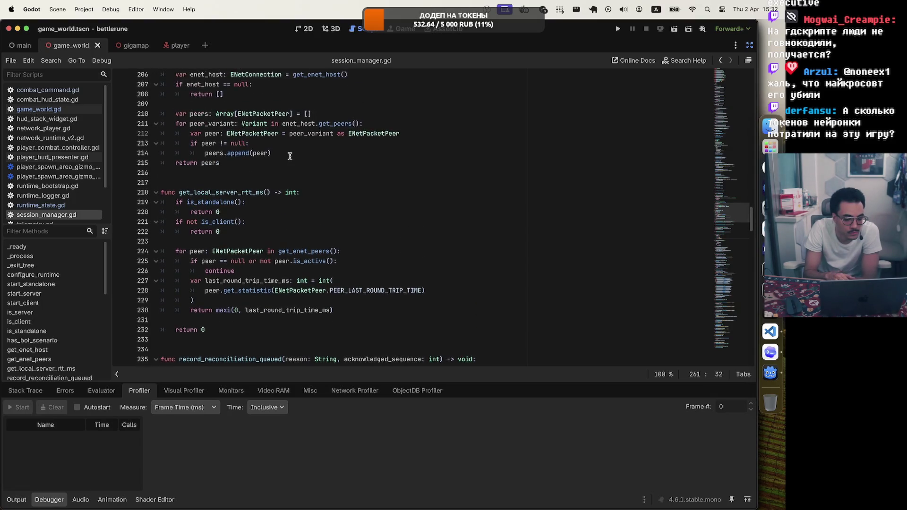
mouse_move(451, 194)
left_mouse_down()
mouse_move(340, 97)
mouse_move(355, 138)
left_mouse_up()
left_click(468, 155)
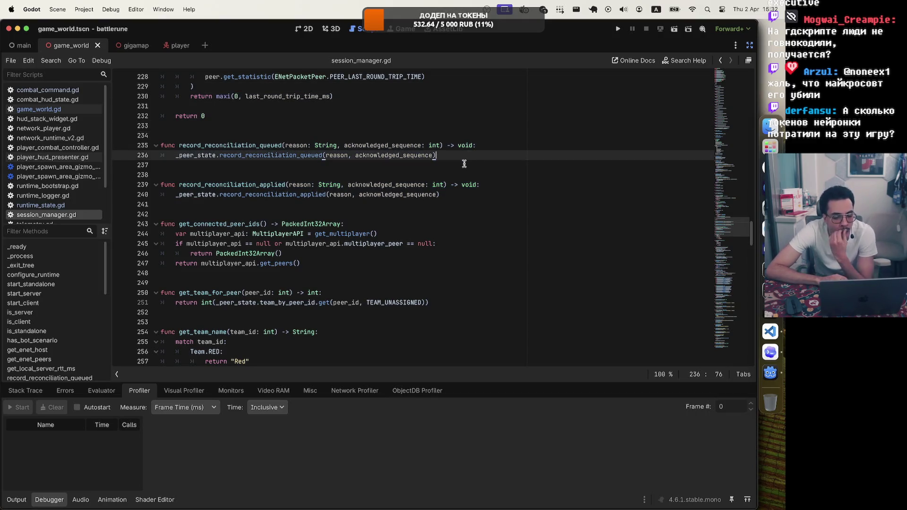
scroll(467, 159, "up", 2)
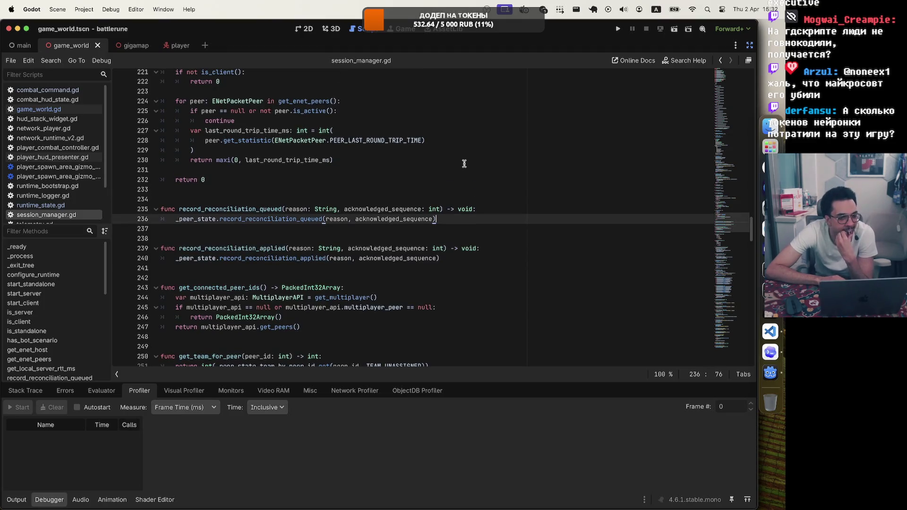
scroll(464, 163, "up", 7)
scroll(464, 163, "up", 8)
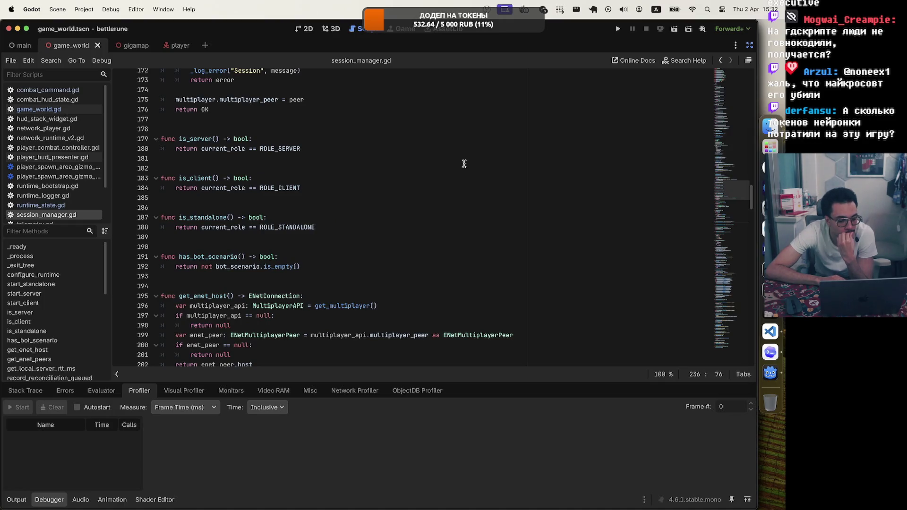
mouse_move(348, 231)
left_mouse_down()
mouse_move(156, 230)
mouse_move(135, 219)
left_mouse_up()
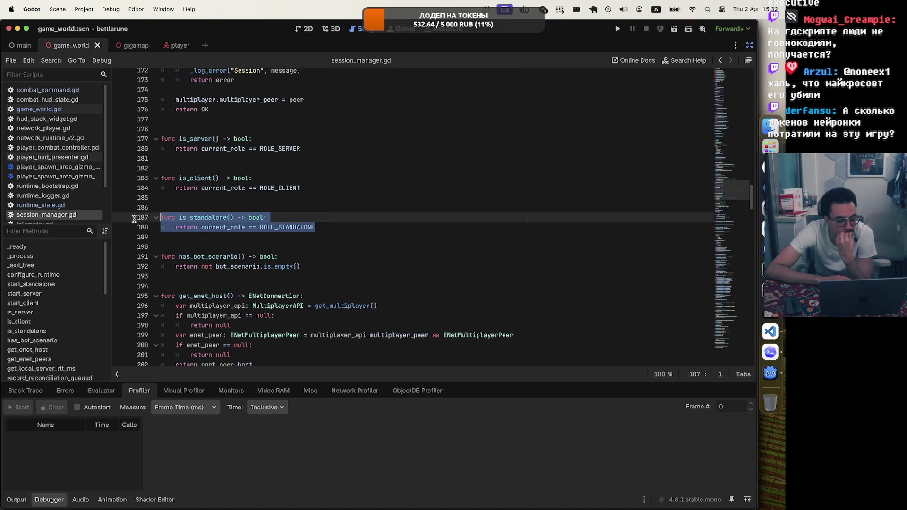
left_click(335, 230)
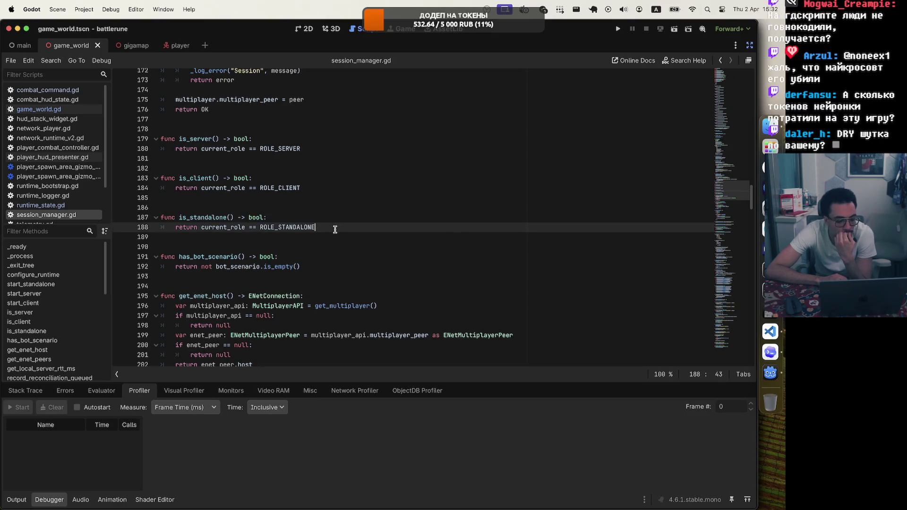
scroll(335, 230, "up", 10)
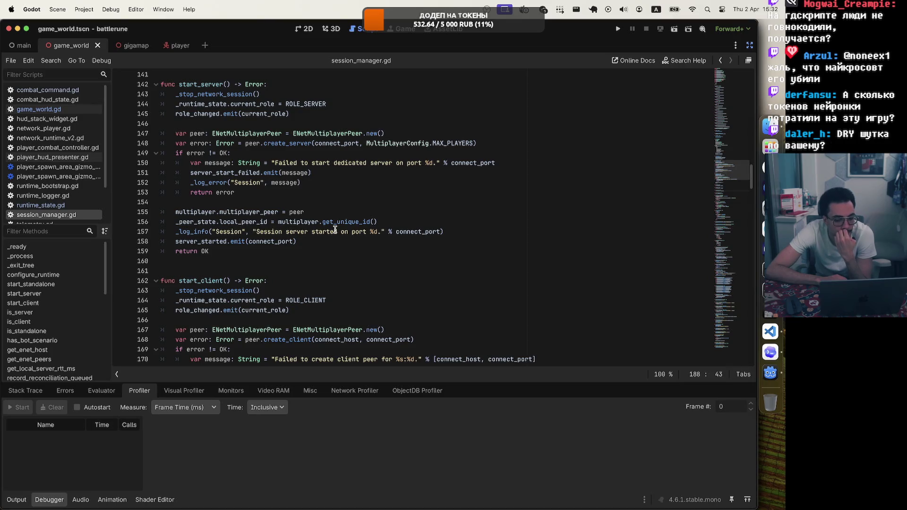
left_click(749, 47)
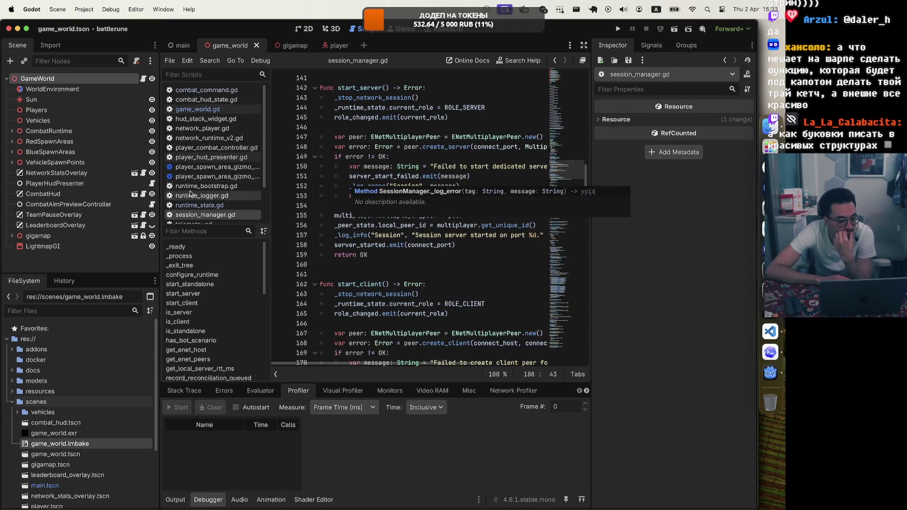
Step: Narrow the Scene and FileSystem docks slightly and read down to the is_server, is_client and is_standalone checks
left_click_drag(159, 207, 146, 207)
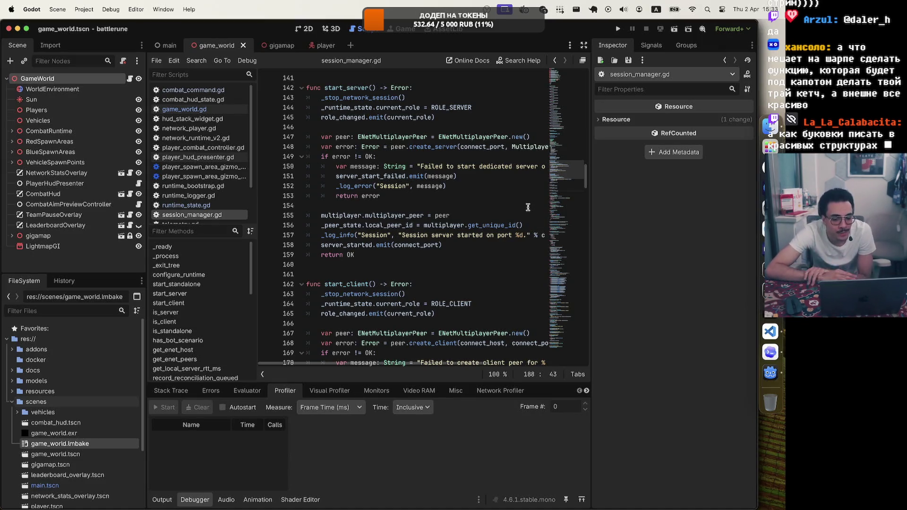
scroll(379, 177, "down", 3)
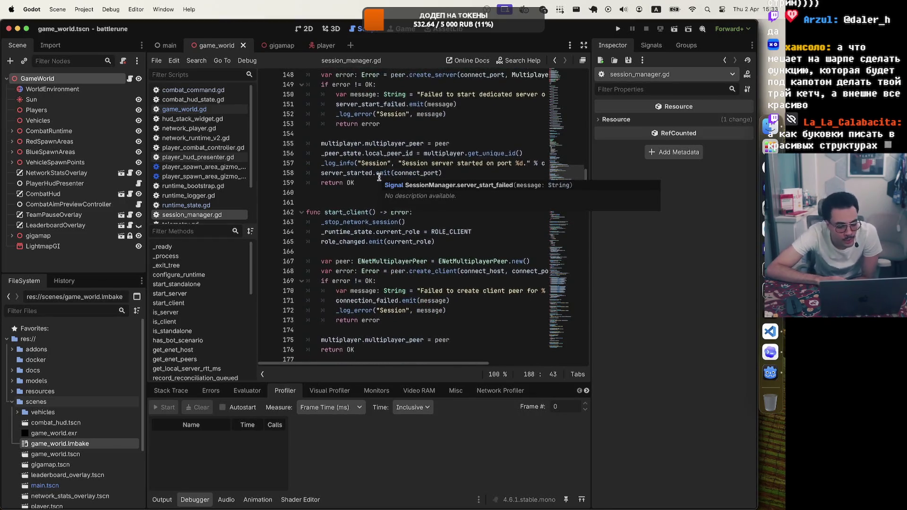
scroll(405, 273, "down", 2)
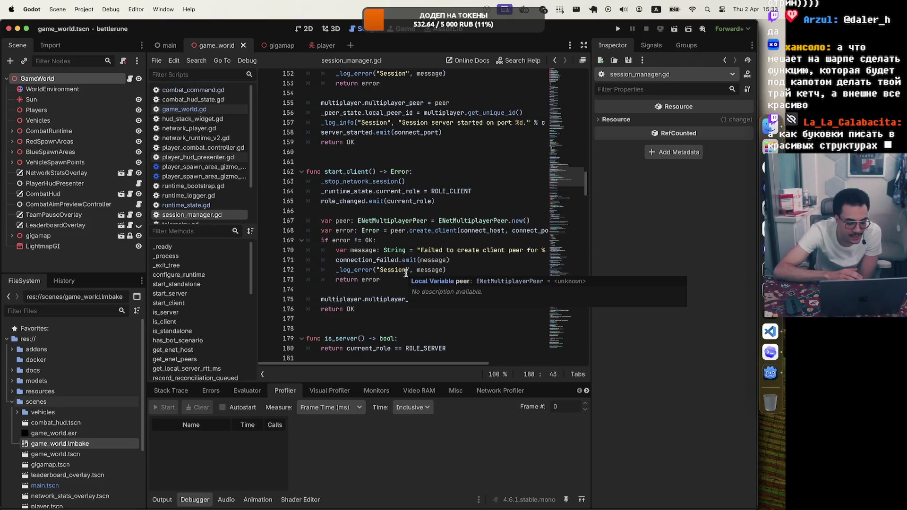
scroll(427, 310, "down", 9)
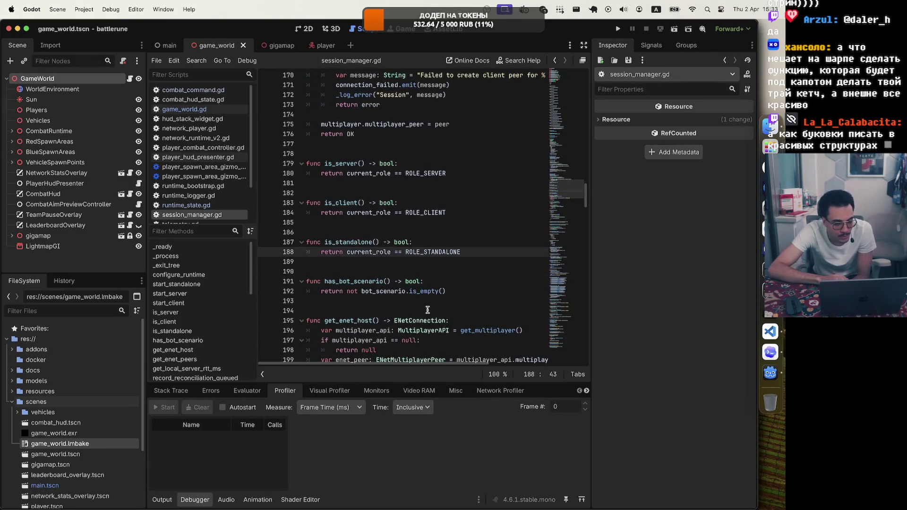
scroll(427, 310, "down", 8)
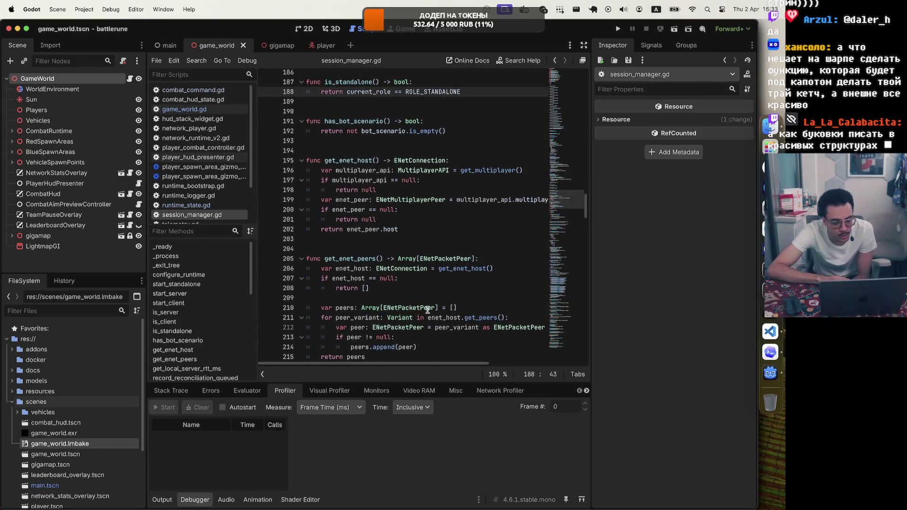
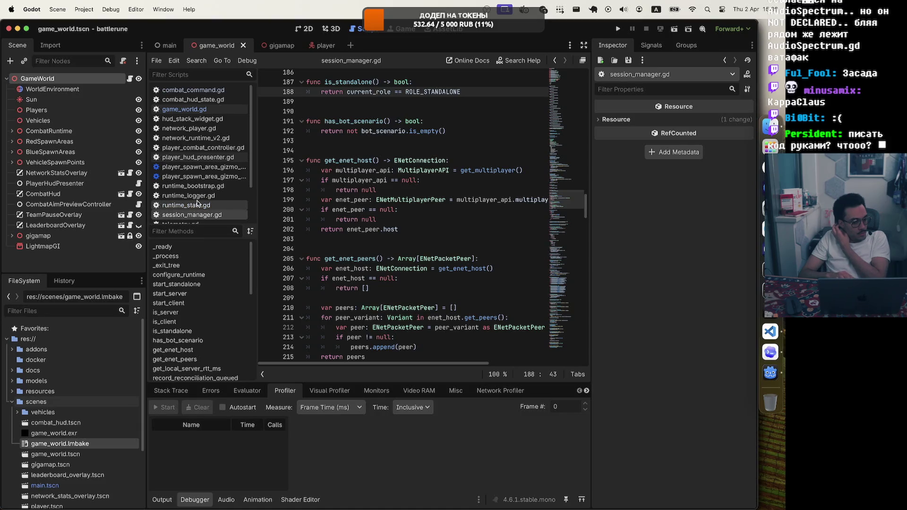
Step: Collapse the scenes folder and open scripts/runtime/runtime_bootstrap.gd from the FileSystem dock
scroll(74, 407, "down", 3)
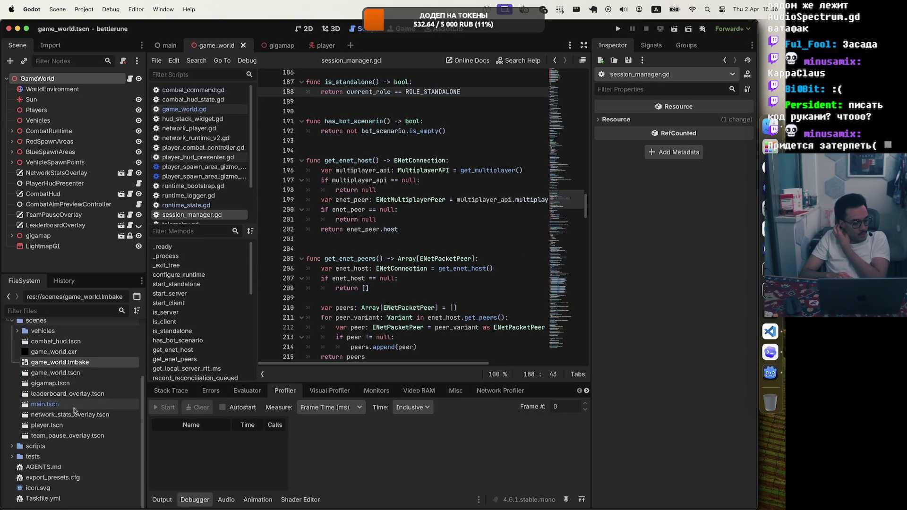
left_click(74, 405)
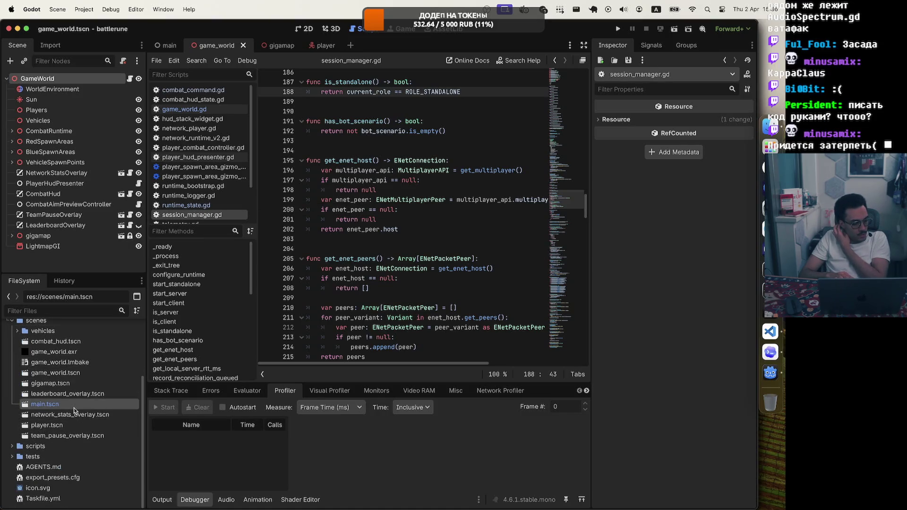
left_click(11, 321)
left_click(12, 412)
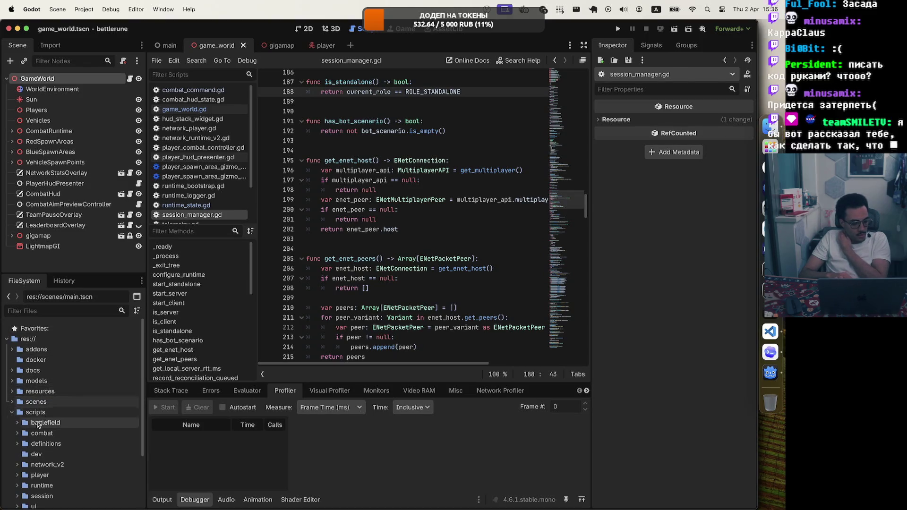
scroll(37, 424, "down", 3)
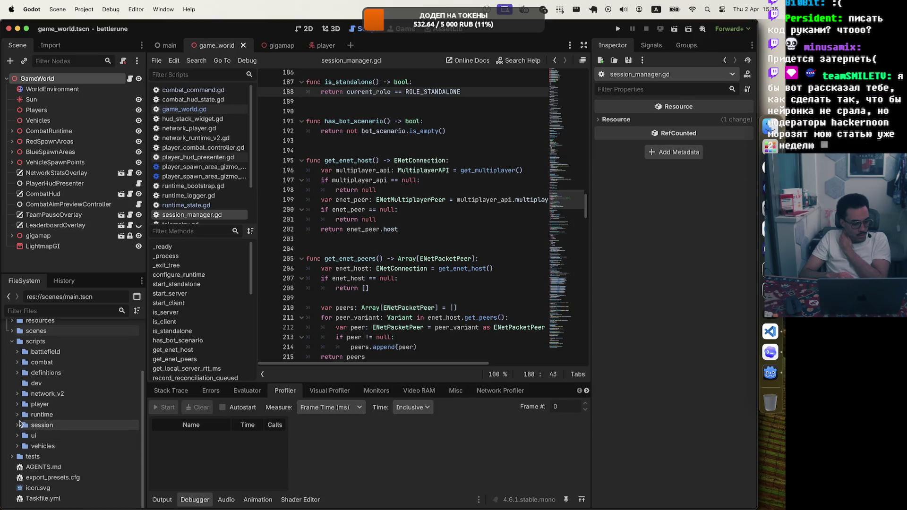
left_click(15, 415)
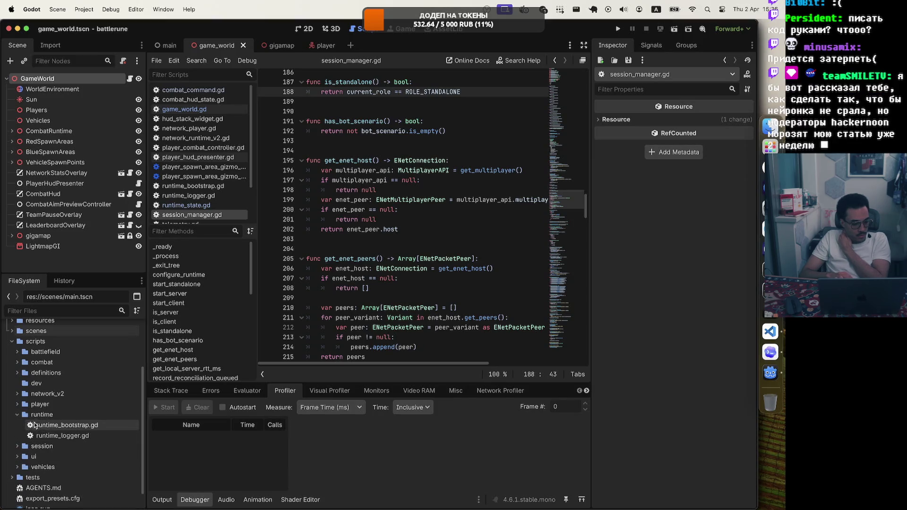
double_click(74, 426)
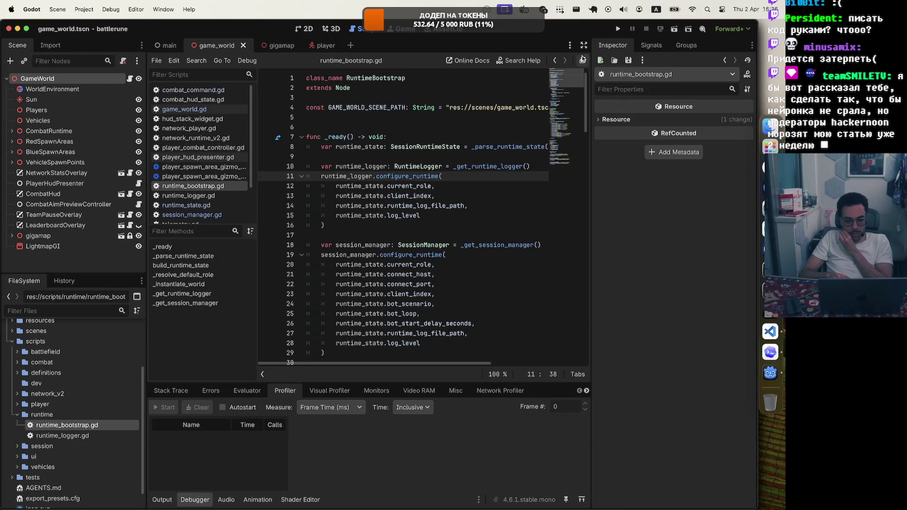
Step: Turn on distraction-free mode and scroll down through runtime_bootstrap.gd
left_click(584, 46)
scroll(317, 325, "down", 8)
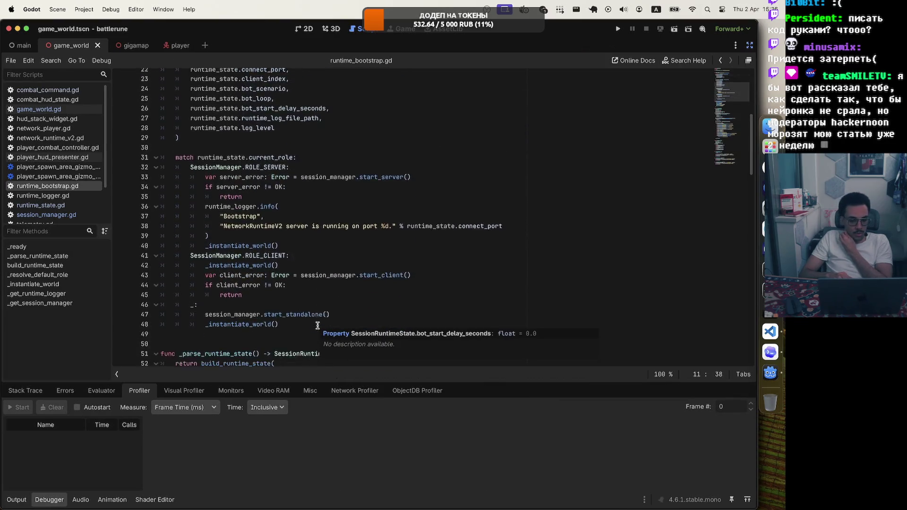
scroll(317, 326, "down", 3)
scroll(317, 326, "down", 11)
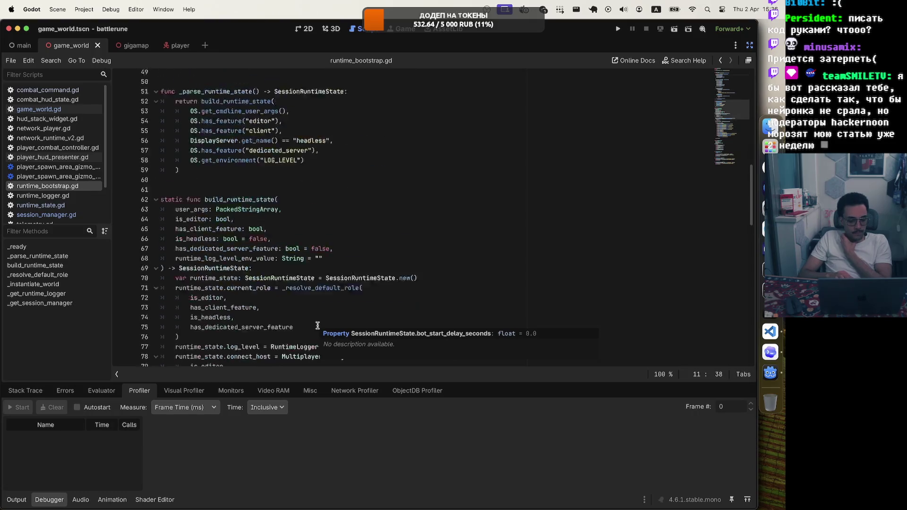
scroll(317, 325, "down", 5)
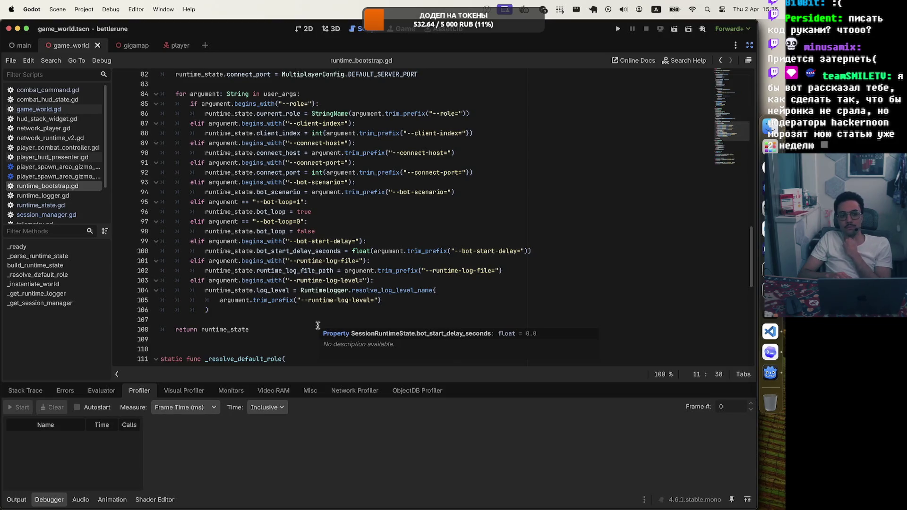
scroll(318, 325, "down", 5)
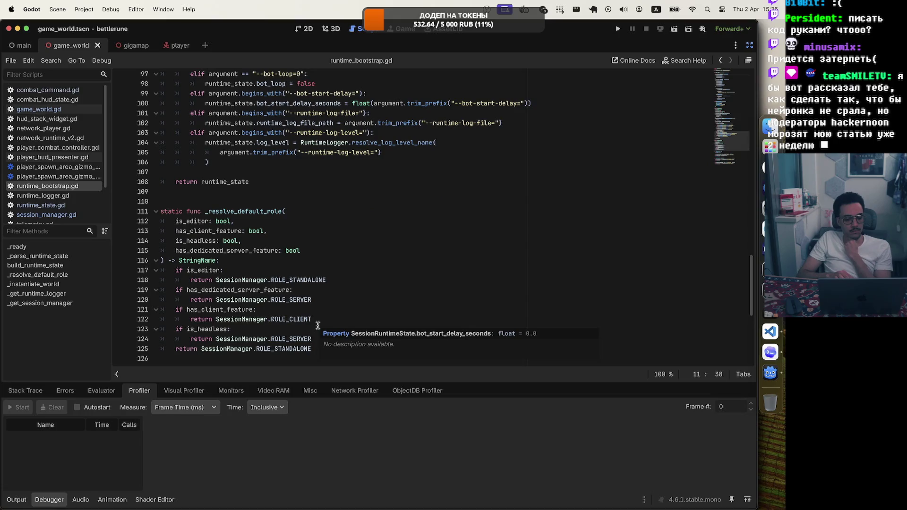
scroll(317, 325, "down", 5)
scroll(317, 325, "down", 3)
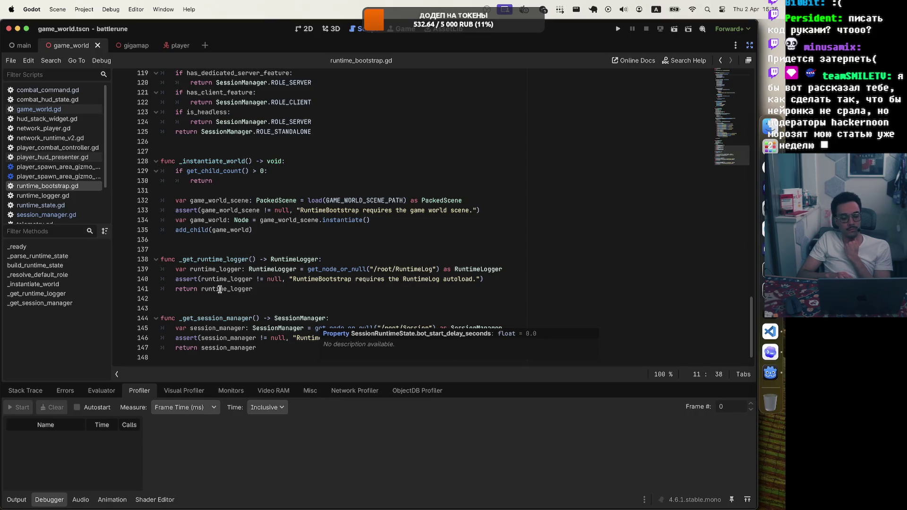
Step: Inspect the assert calls on lines 139–141, selecting the RuntimeLog autoload error message
left_click(191, 280)
left_click(287, 269)
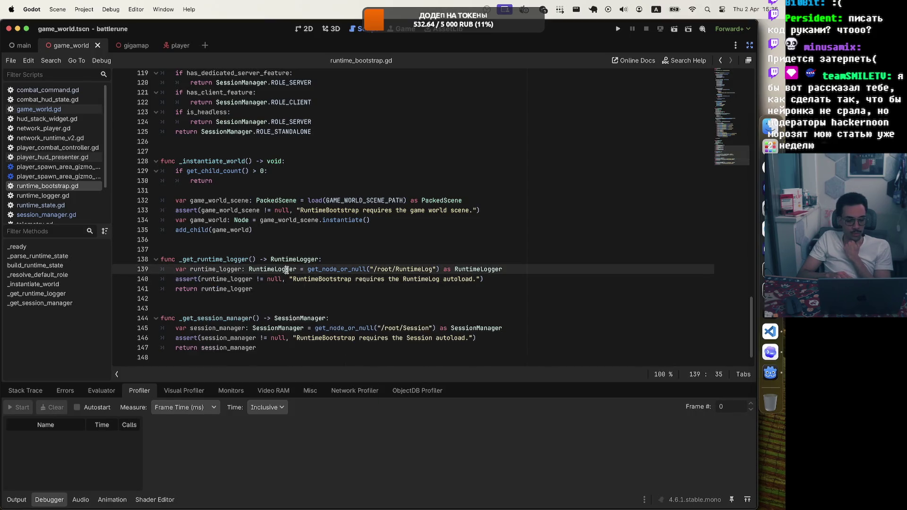
left_click(272, 291)
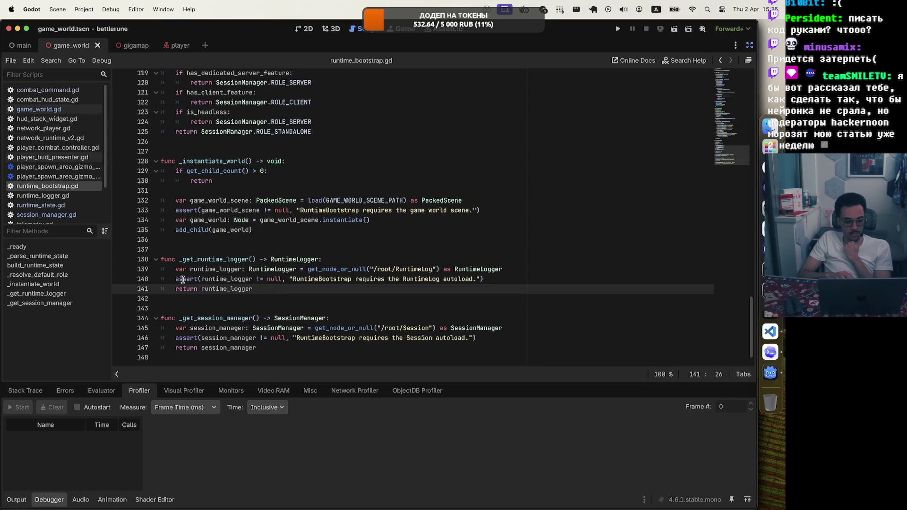
mouse_move(182, 279)
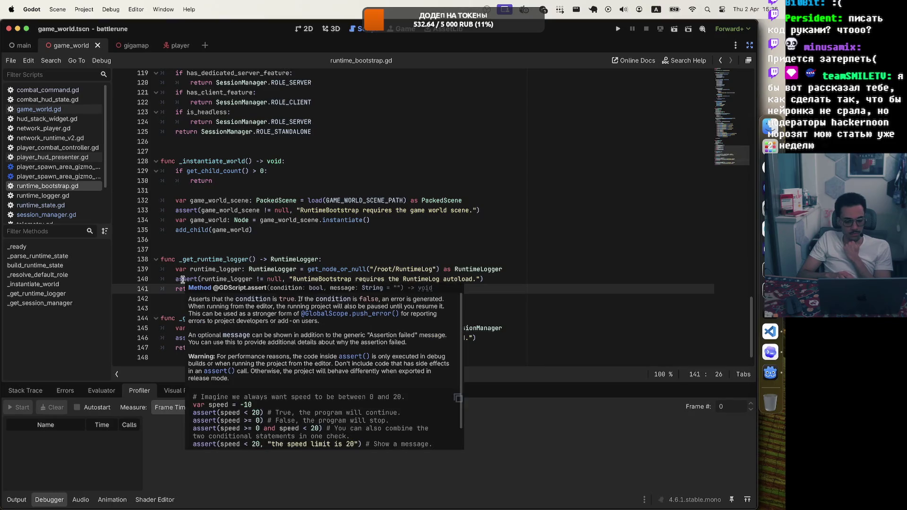
left_click(503, 281)
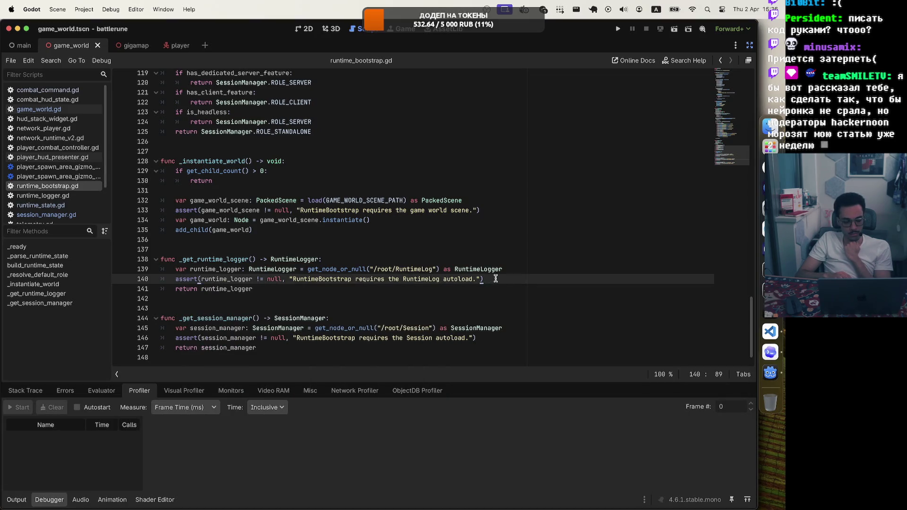
left_click(207, 278)
mouse_move(207, 279)
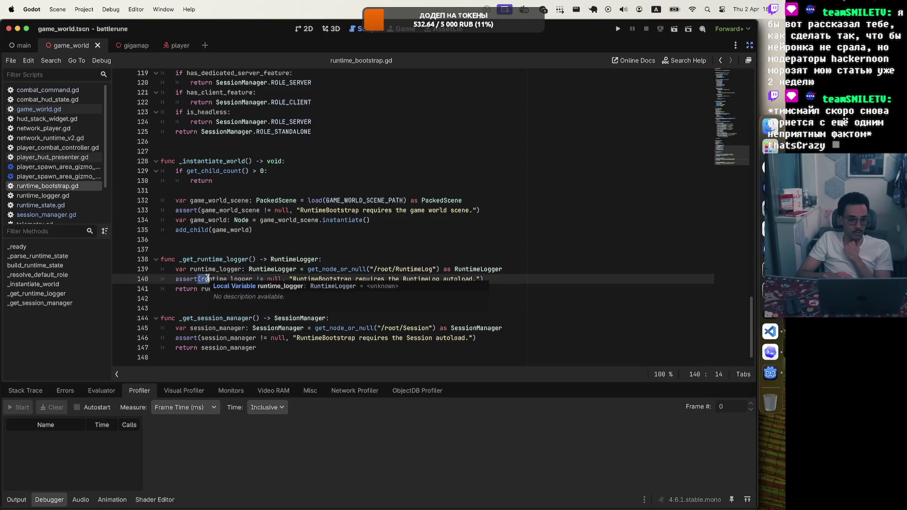
left_click(510, 281)
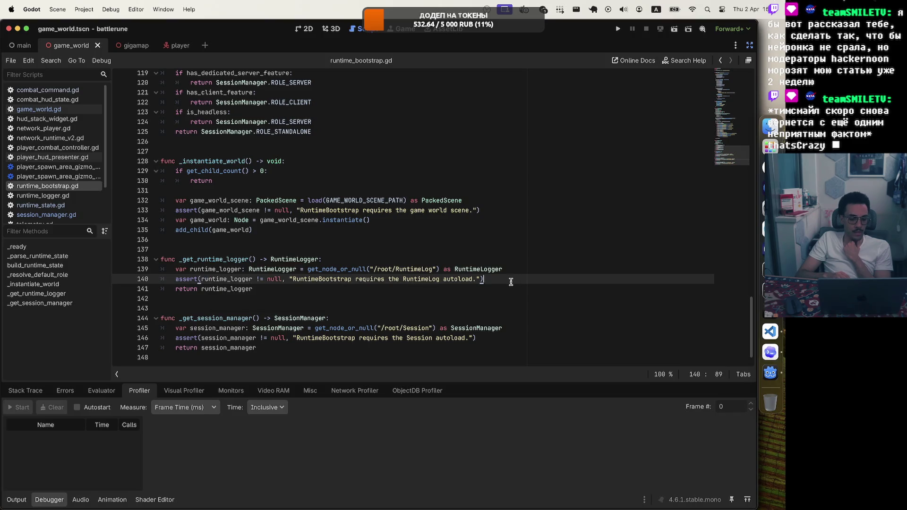
mouse_move(289, 279)
left_mouse_down()
mouse_move(331, 289)
mouse_move(480, 279)
left_mouse_up()
left_click(476, 290)
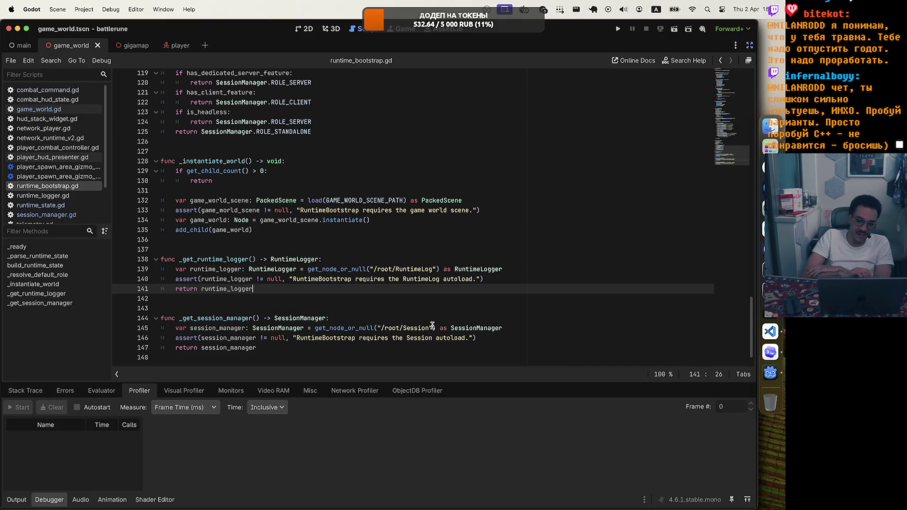
Step: Turn off distraction-free mode to restore the Scene, FileSystem and Inspector docks
left_click(749, 45)
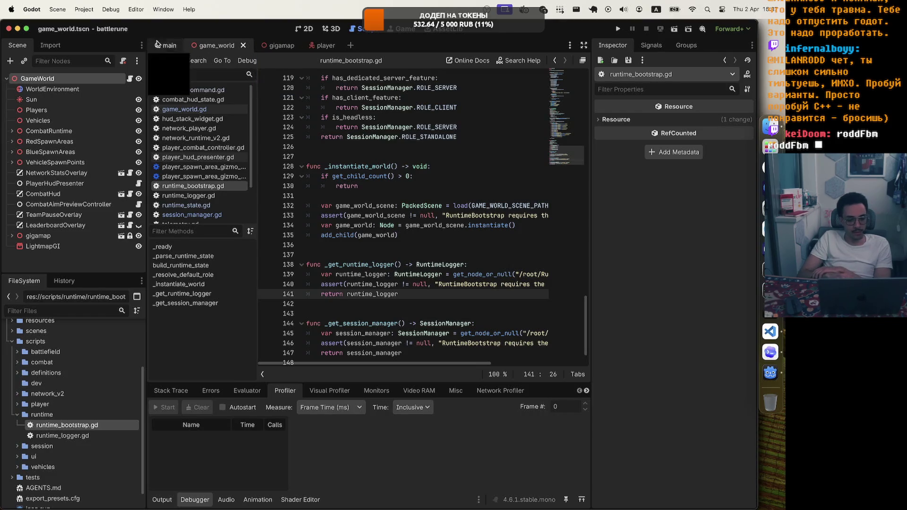
Step: Drag the left dock border left and nudge the script list splitter to widen the code area
mouse_move(147, 73)
left_mouse_down()
mouse_move(102, 70)
mouse_move(131, 67)
left_mouse_up()
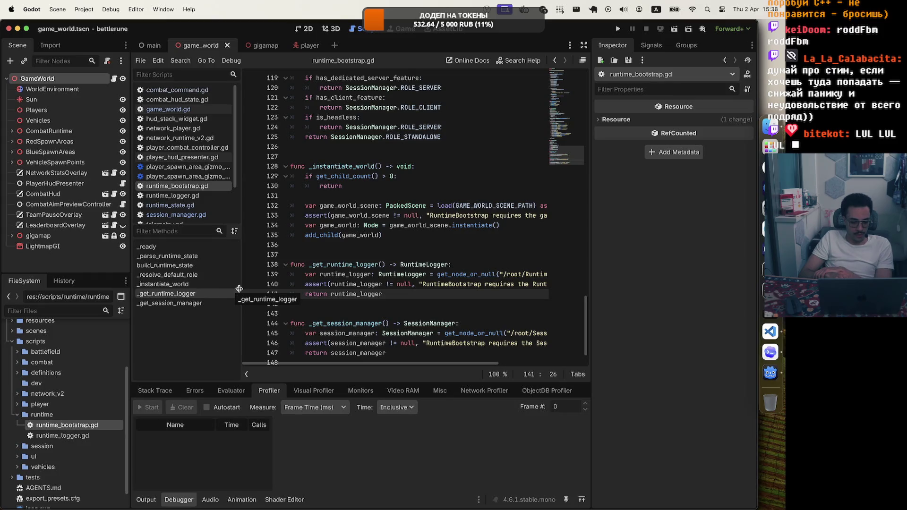
mouse_move(242, 288)
left_mouse_down()
mouse_move(277, 279)
mouse_move(241, 269)
left_mouse_up()
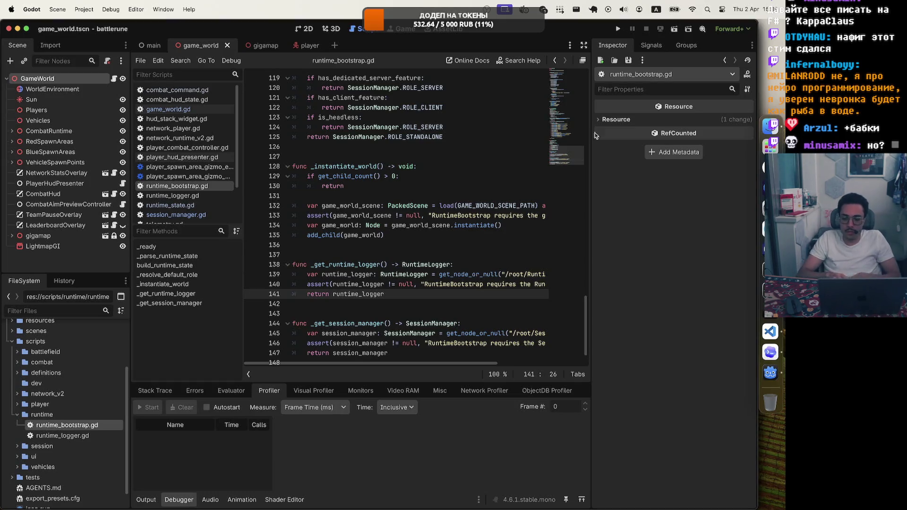
Step: In Yandex, search 'godot mix gdscript and c#' and open the Cross-language scripting docs page
left_click(763, 167)
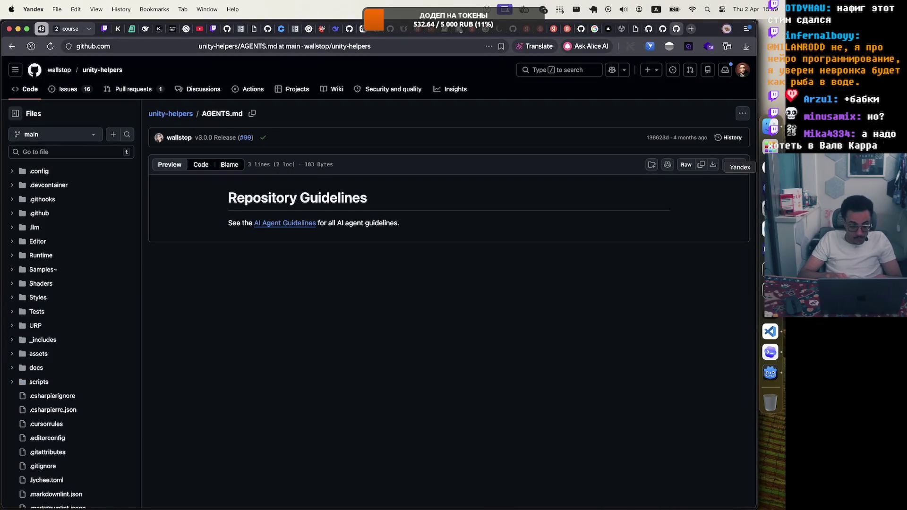
key("super+t")
type("godot ")
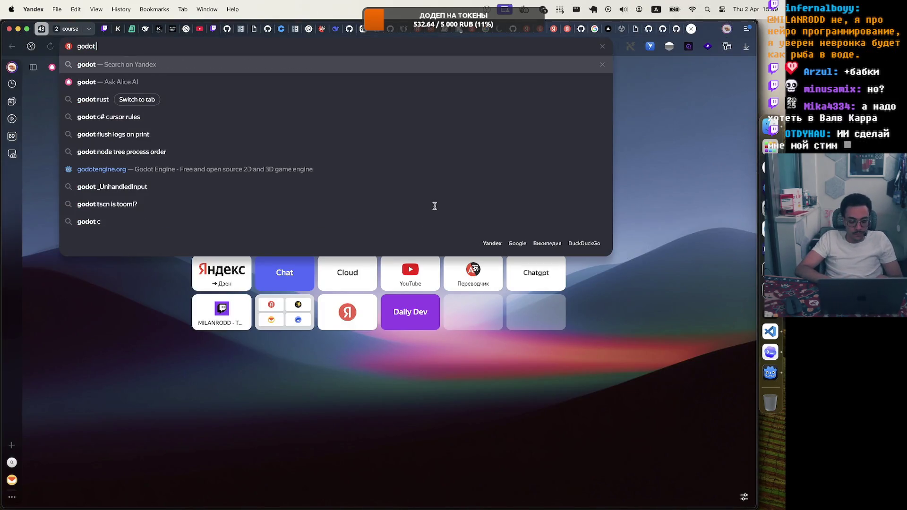
type("mix g")
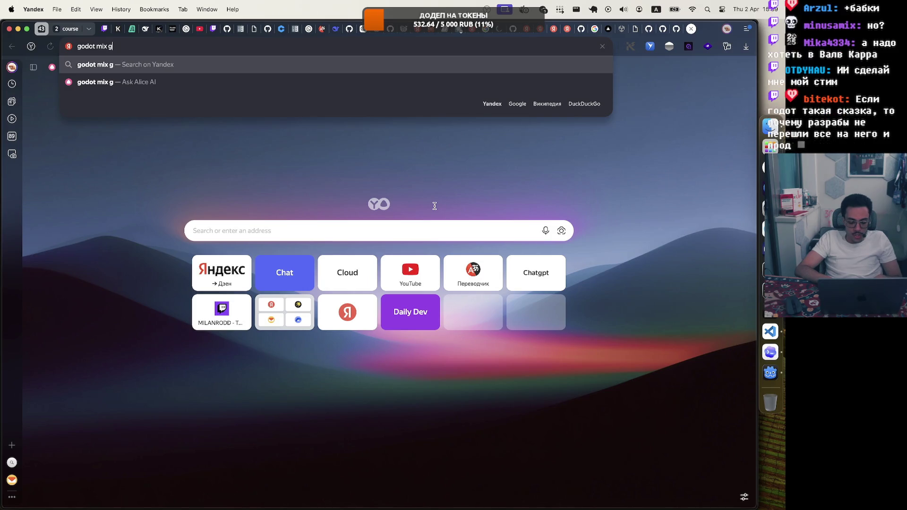
type("dscript and c#")
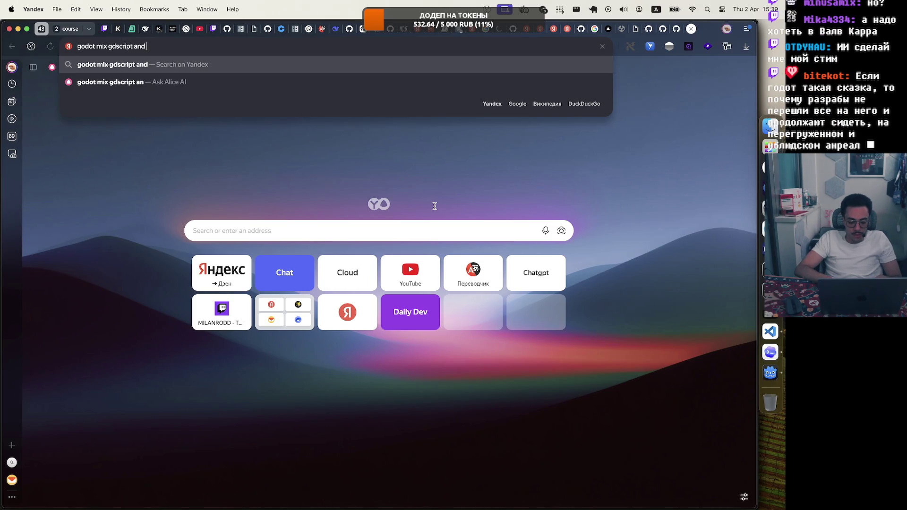
key("Return")
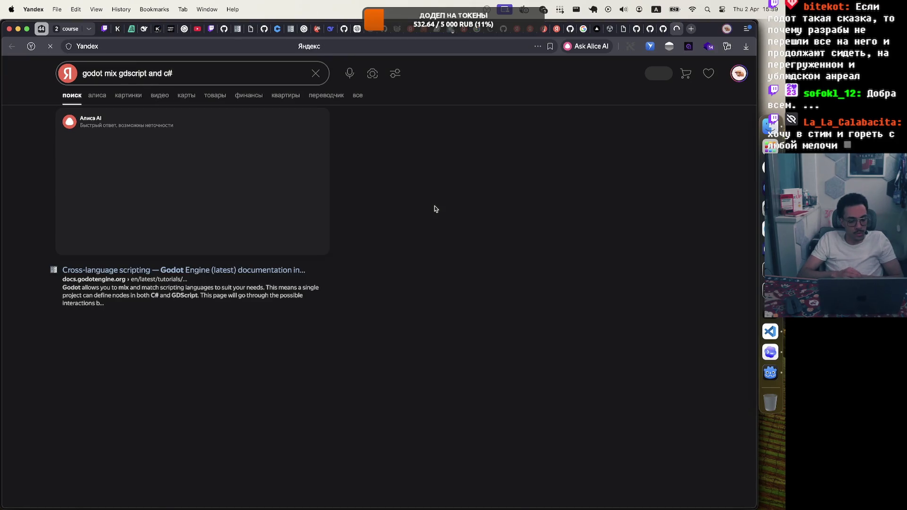
left_click(212, 271)
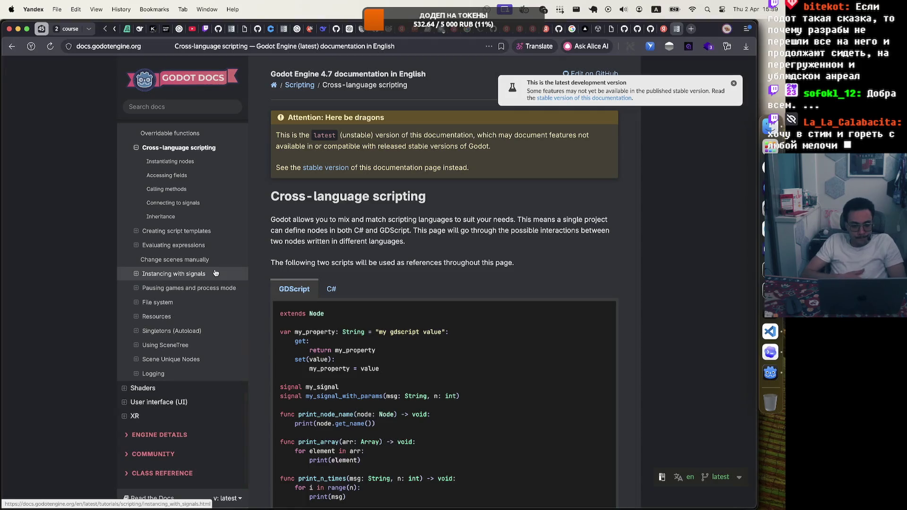
Step: Scroll to the Instantiating nodes section and highlight parts of the MyCSharpNode.cs load example
scroll(452, 249, "down", 3)
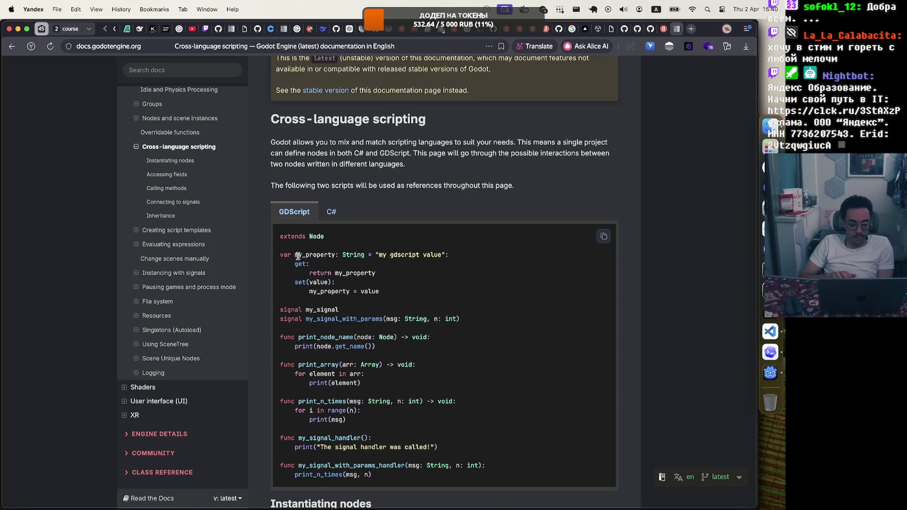
scroll(358, 349, "down", 3)
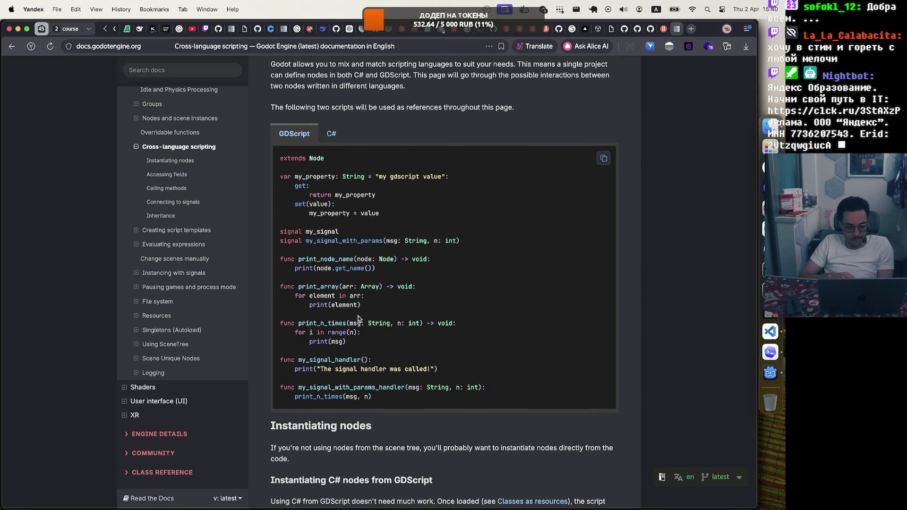
scroll(358, 318, "down", 5)
scroll(358, 318, "down", 5)
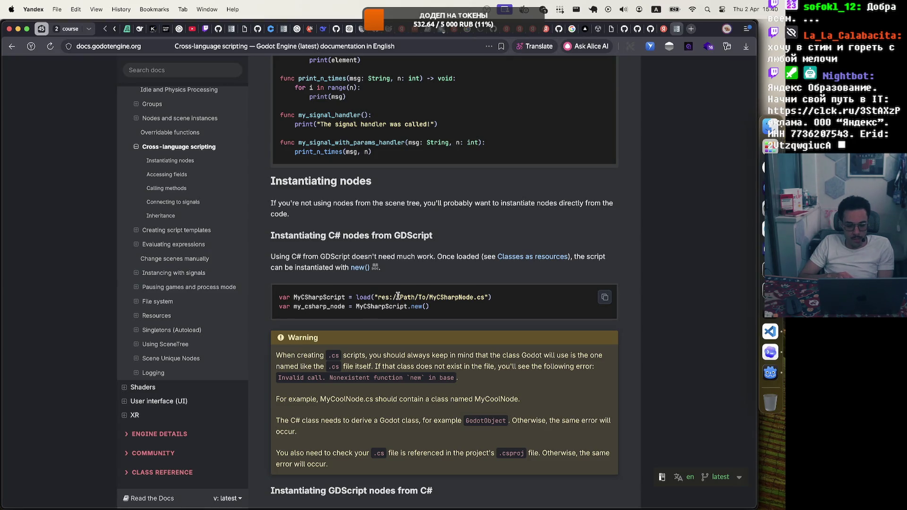
left_click_drag(473, 298, 487, 298)
left_click(486, 298)
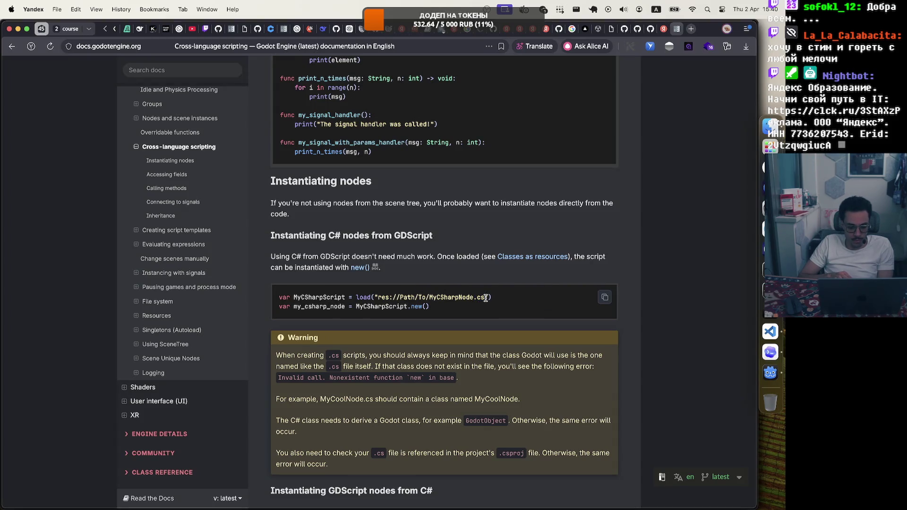
left_click_drag(315, 302, 352, 307)
left_click(372, 308)
scroll(430, 307, "down", 3)
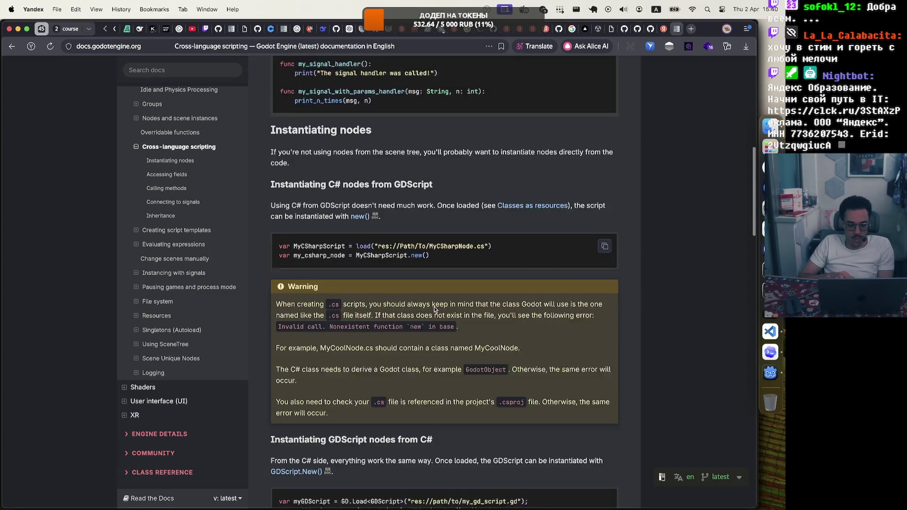